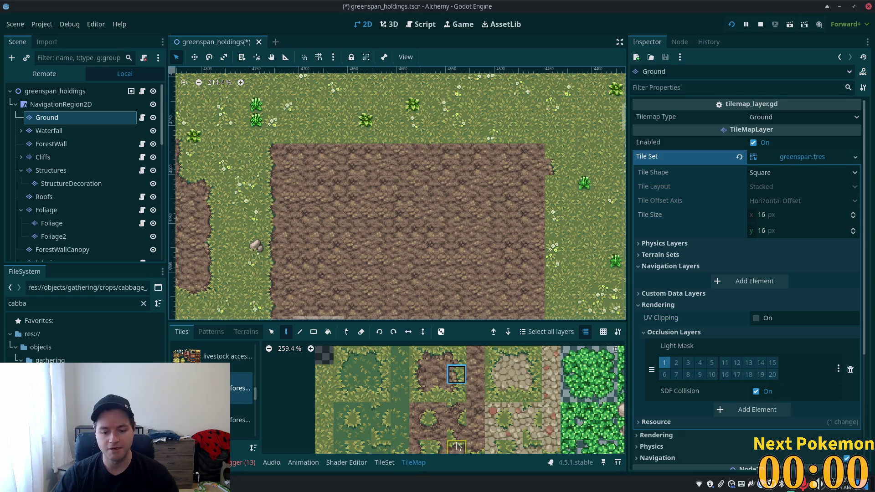
Browse the tile atlas and pick out the dirt-edge tile
scroll(471, 432, "down", 3)
scroll(471, 432, "down", 2)
left_click(433, 403)
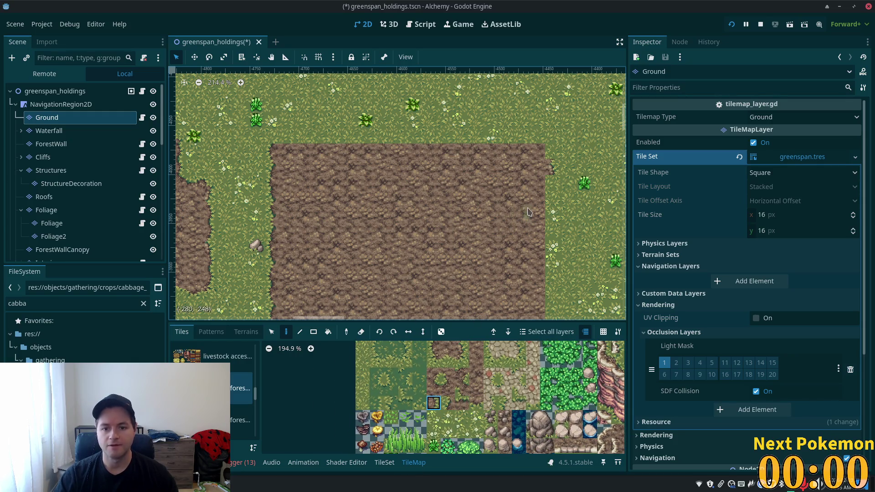
left_click(537, 193, "ctrl")
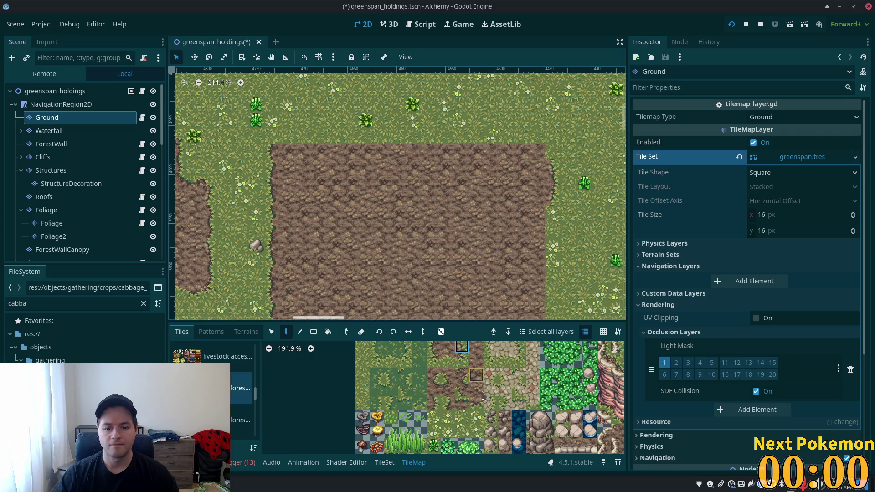
left_click(433, 403)
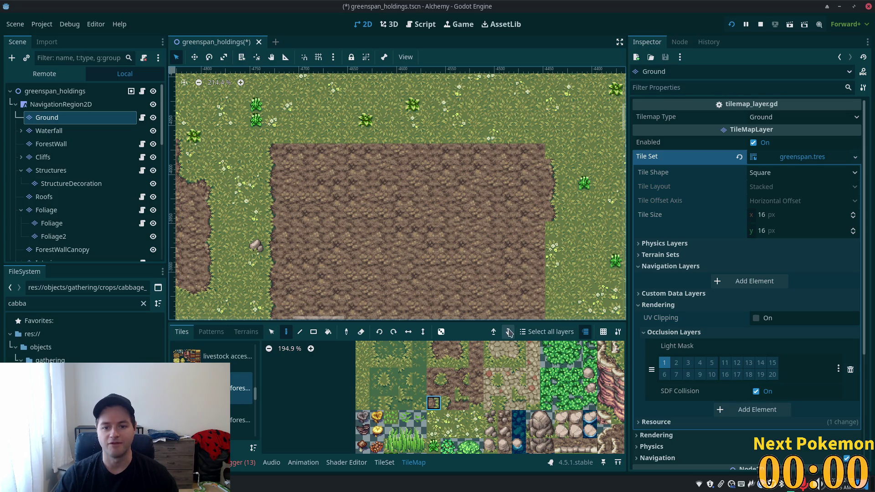
Save the four-tile dirt-edge column as a pattern and cut it from the map
left_click(271, 333)
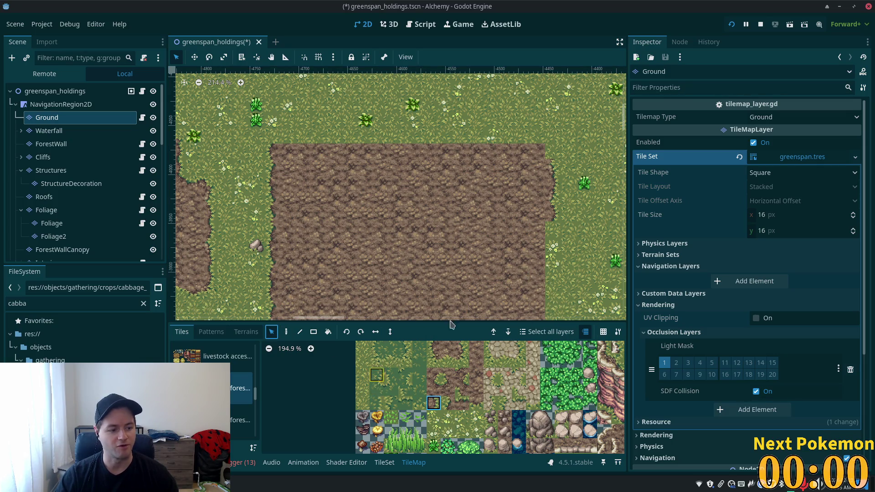
left_click_drag(551, 164, 559, 214)
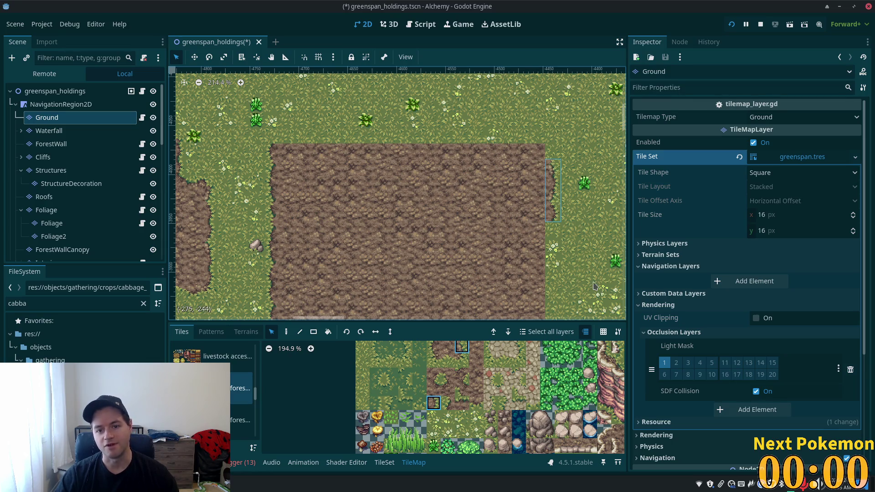
key("ctrl+c")
left_click(211, 332)
key("ctrl+v")
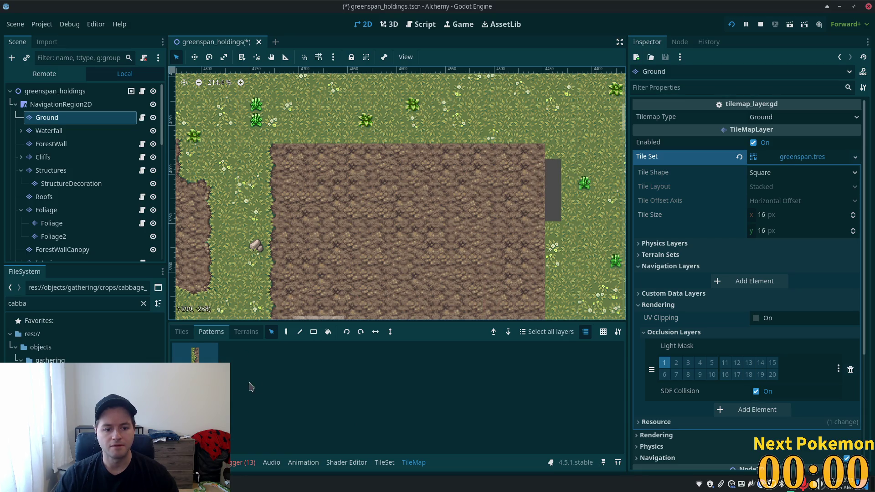
Save a second one-tile-wide edge pattern and stamp it along the dirt field's right border
left_click_drag(326, 378, 239, 385)
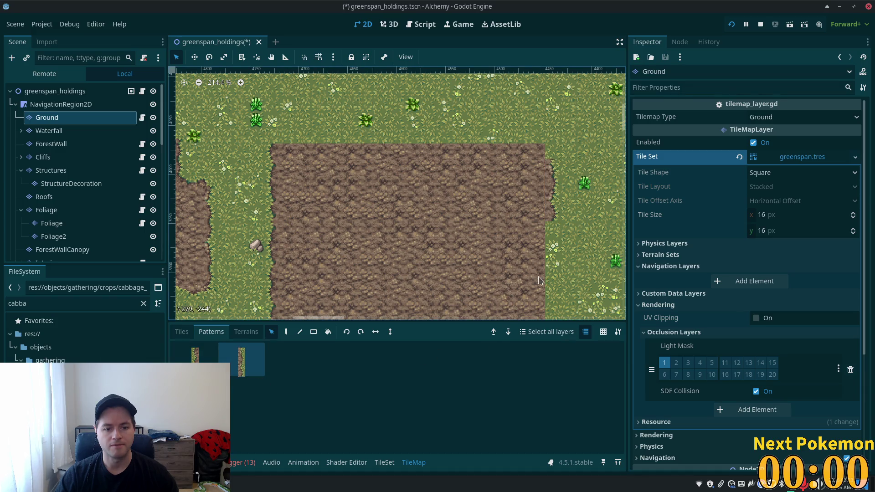
left_click(286, 331)
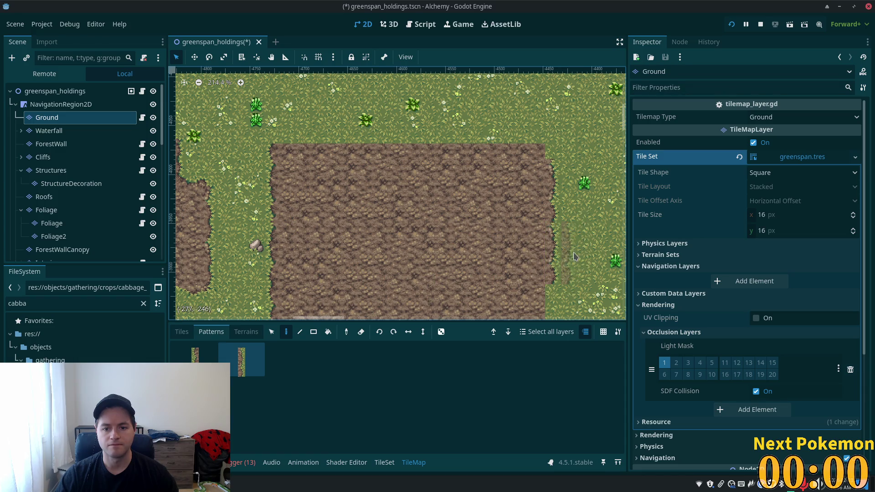
scroll(547, 255, "down", 4)
scroll(546, 255, "right", 2)
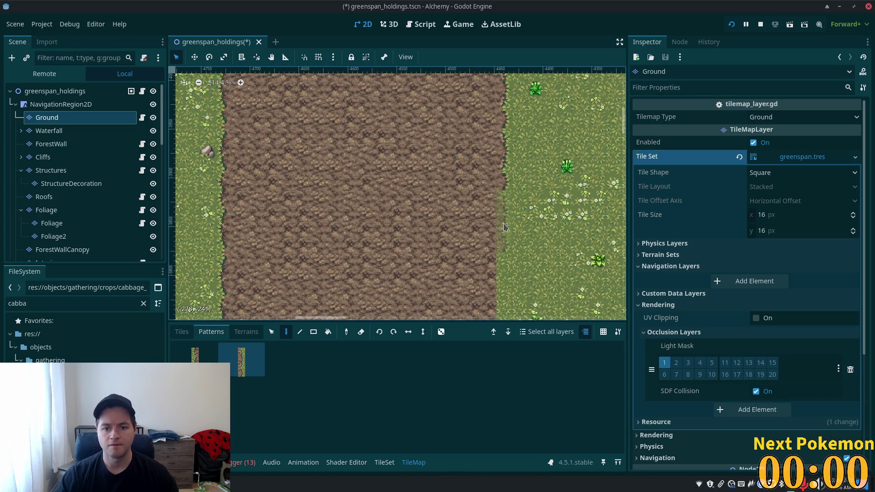
scroll(501, 197, "down", 4)
left_click(501, 196)
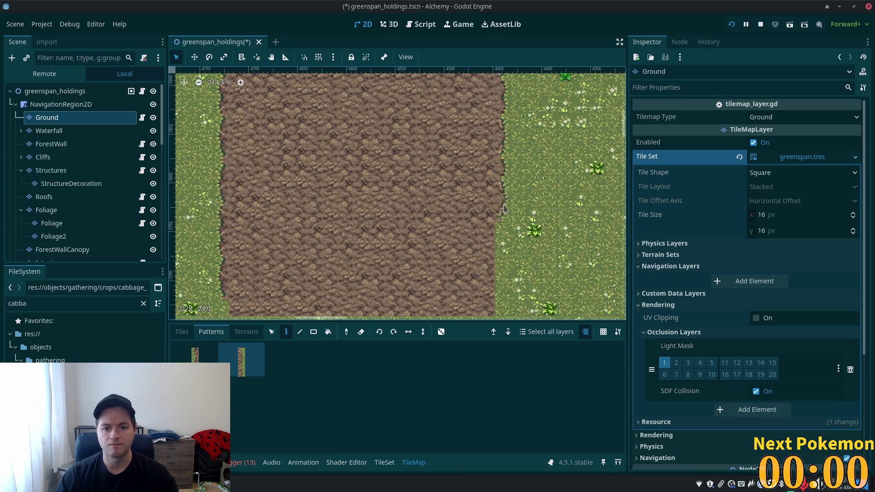
Bring the Pokémon Community Game popup window to the front
scroll(501, 258, "down", 4)
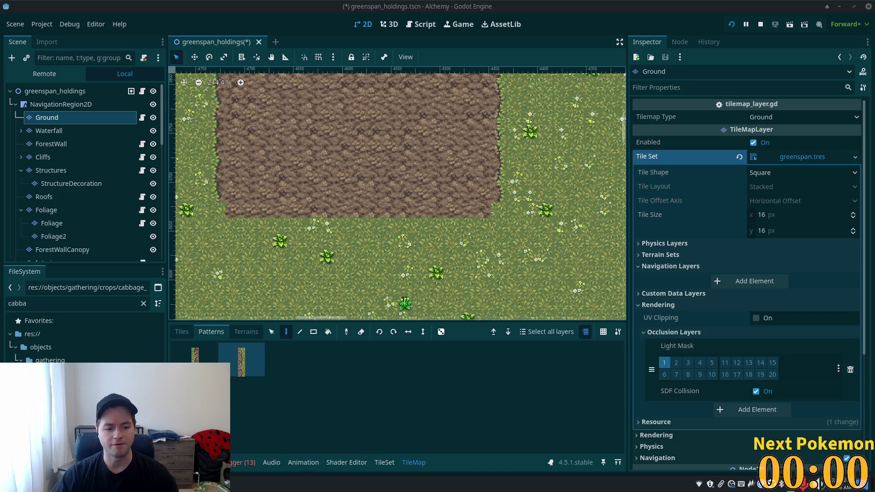
left_click(196, 483)
left_click(253, 387)
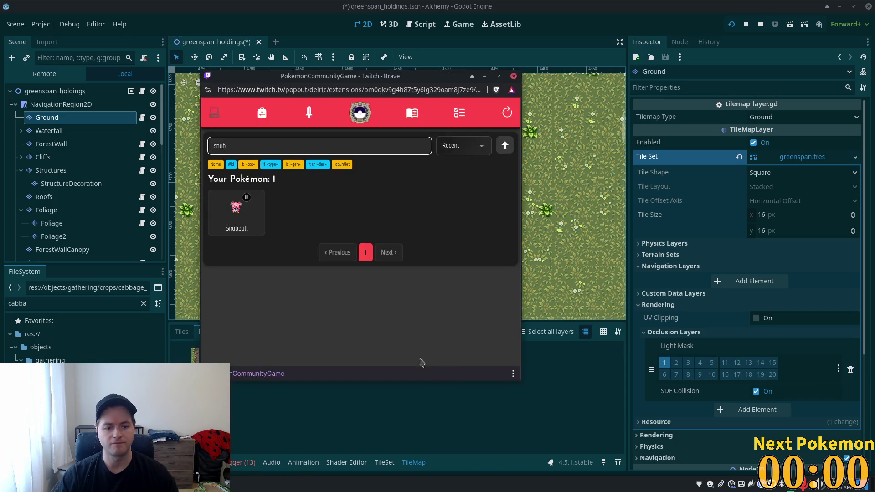
Search the Pokémon popup for 'pawm', view and close Pawmo's details, then return to Godot
type("pawm")
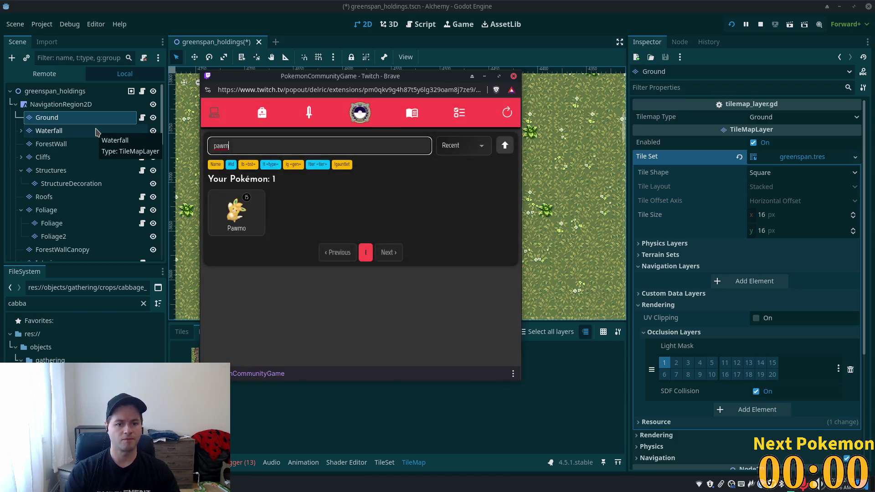
left_click(237, 218)
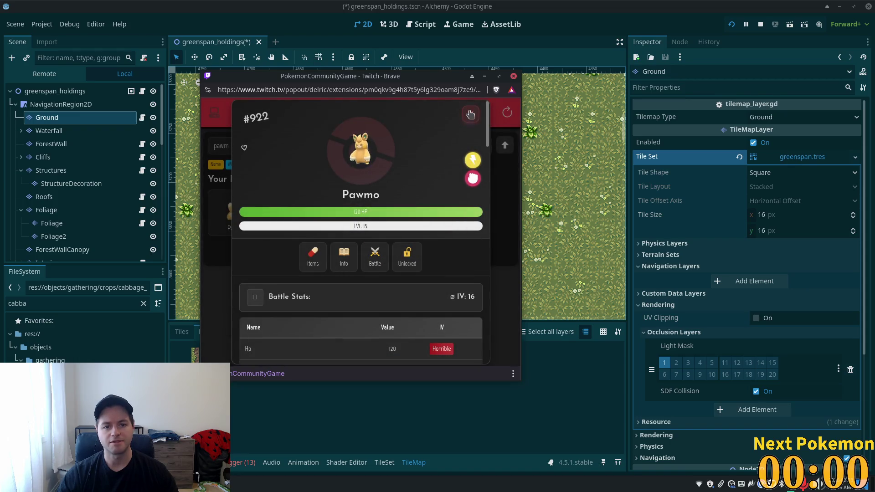
left_click(471, 114)
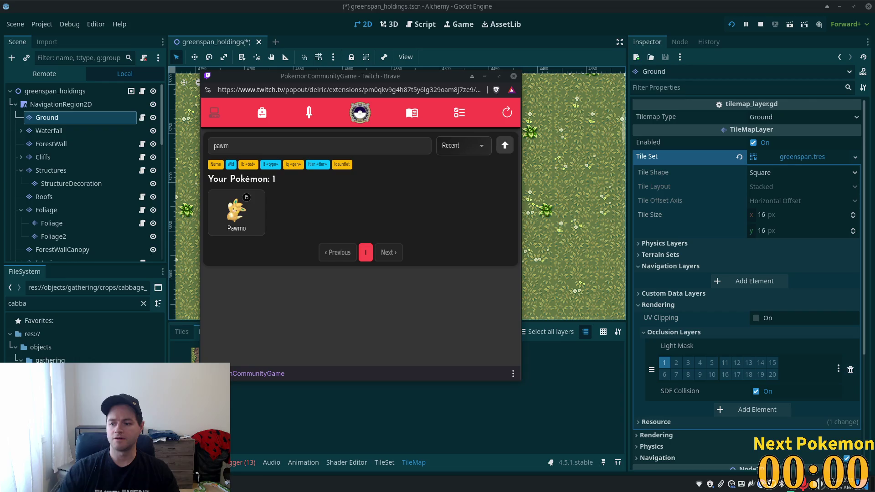
left_click(590, 4)
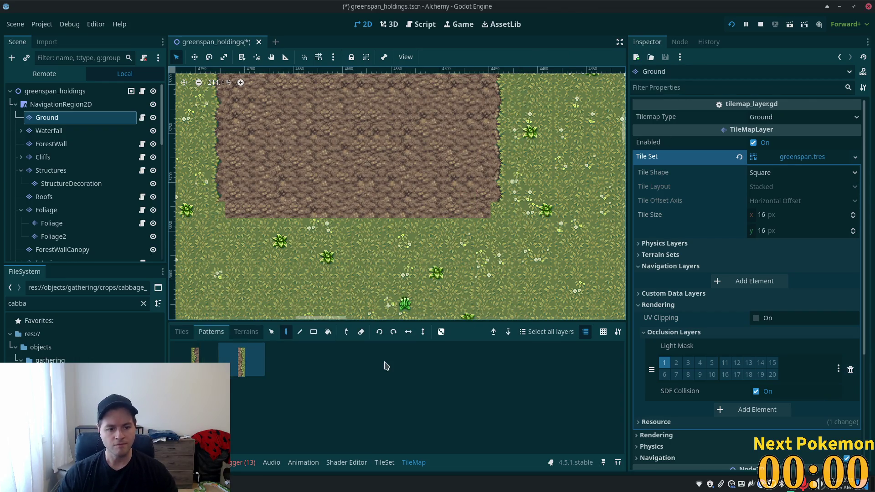
Paint a bush tile on the grass below the dirt, then bring the browser window forward
left_click(182, 332)
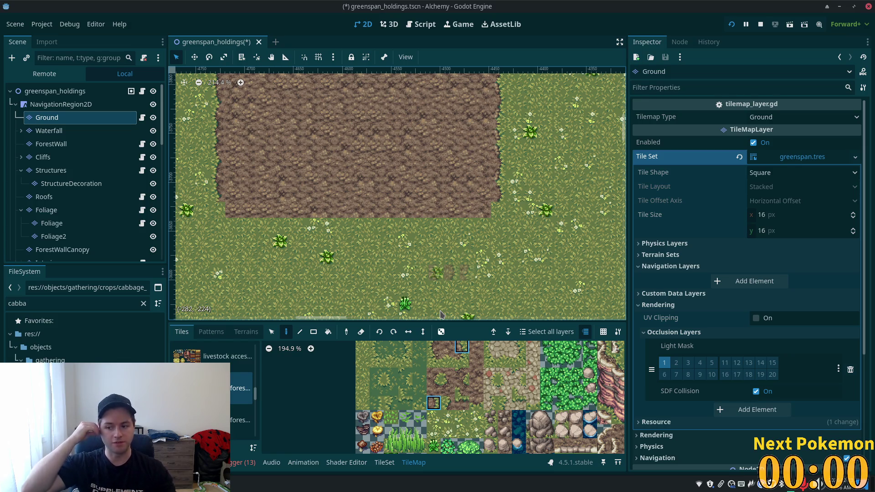
left_click(437, 273)
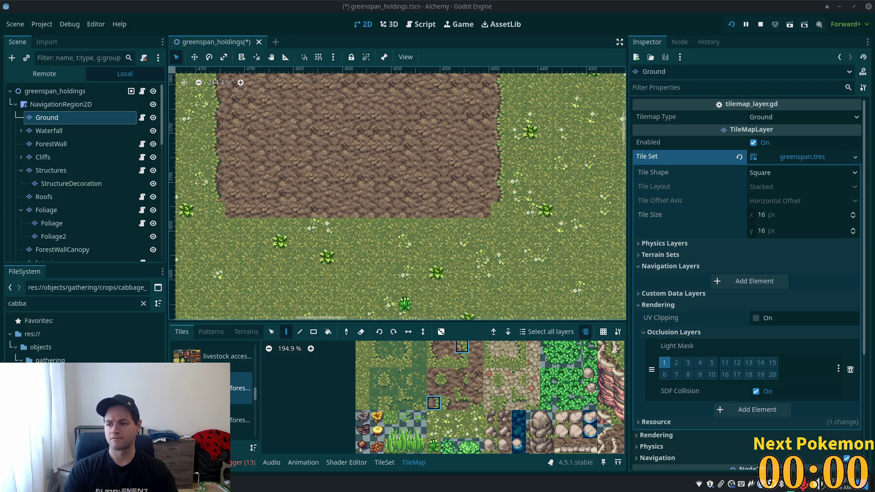
key("alt+Tab")
left_click_drag(523, 129, 273, 63)
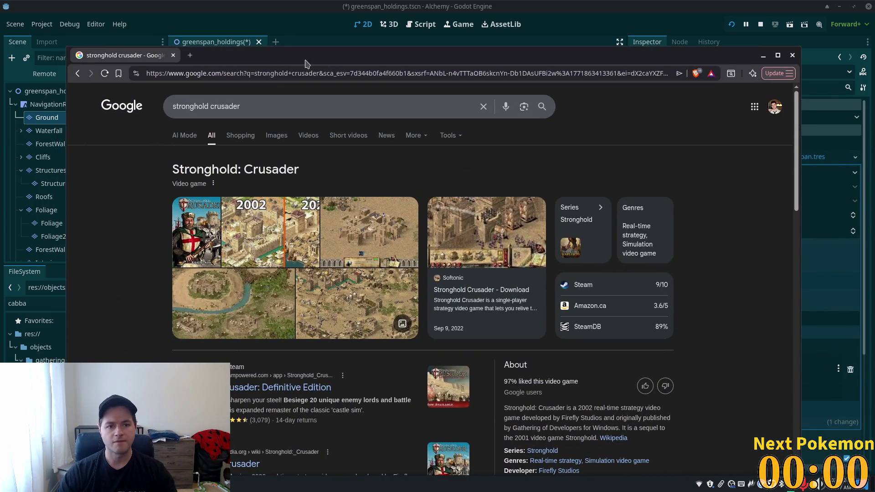
Maximize the browser, show stronghold crusader image results, and preview the first few
double_click(294, 58)
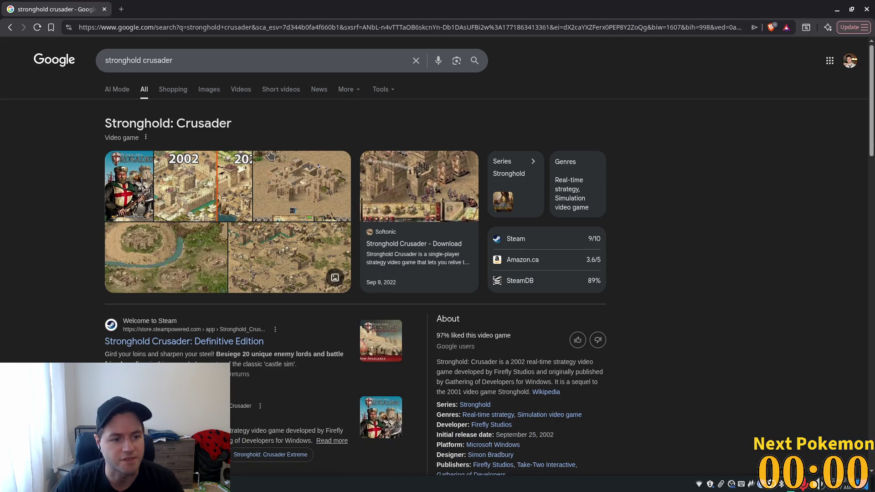
left_click(209, 91)
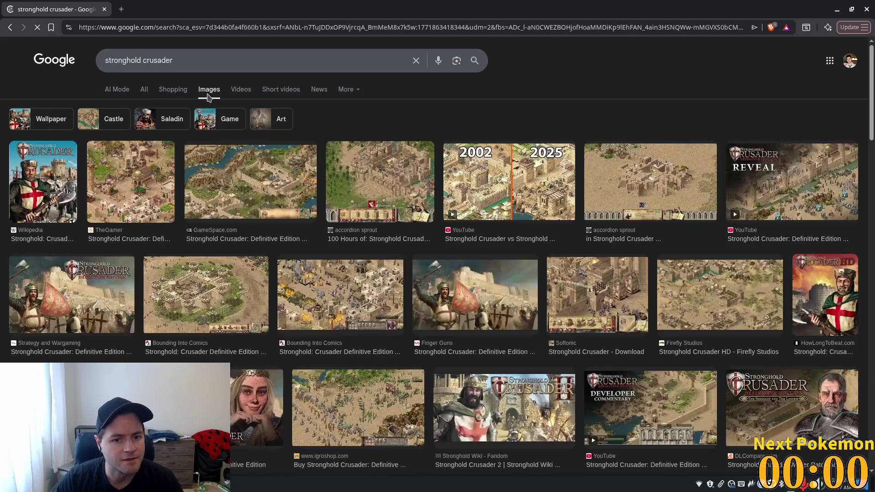
left_click(126, 187)
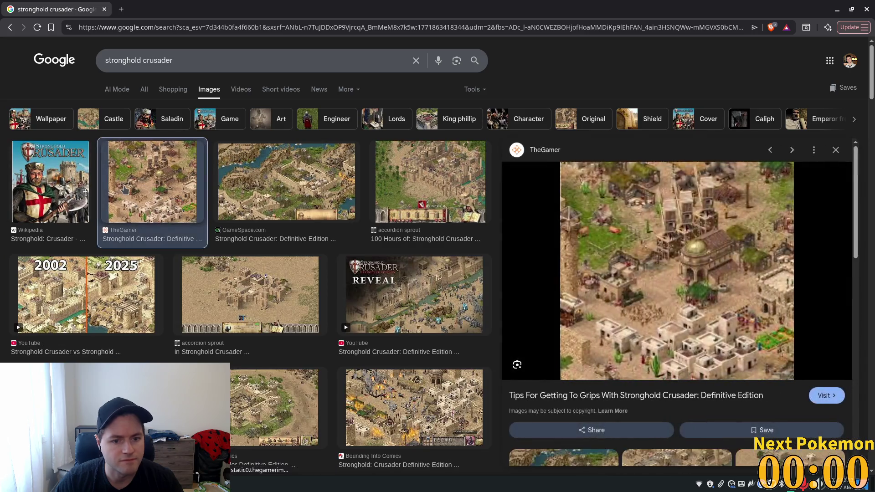
scroll(288, 417, "down", 5)
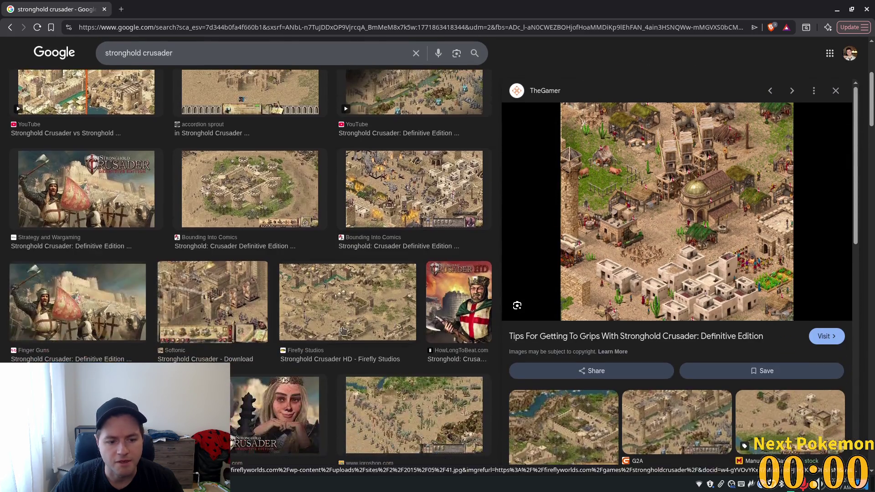
left_click(287, 423)
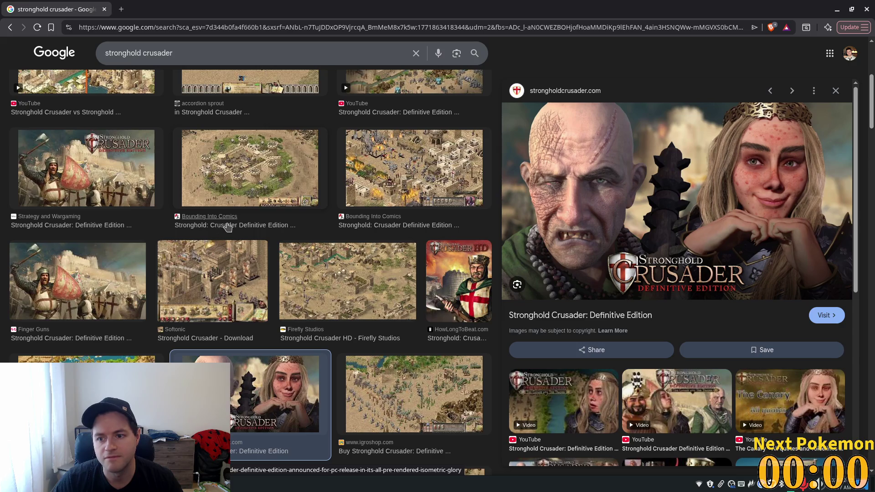
Preview more Stronghold Crusader images, including the Definitive Edition trailer and HD artwork
scroll(211, 220, "up", 3)
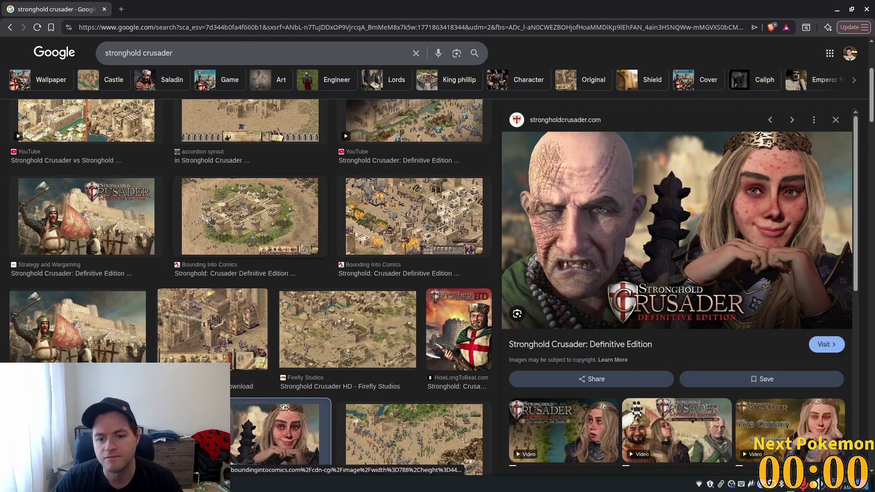
scroll(197, 216, "up", 2)
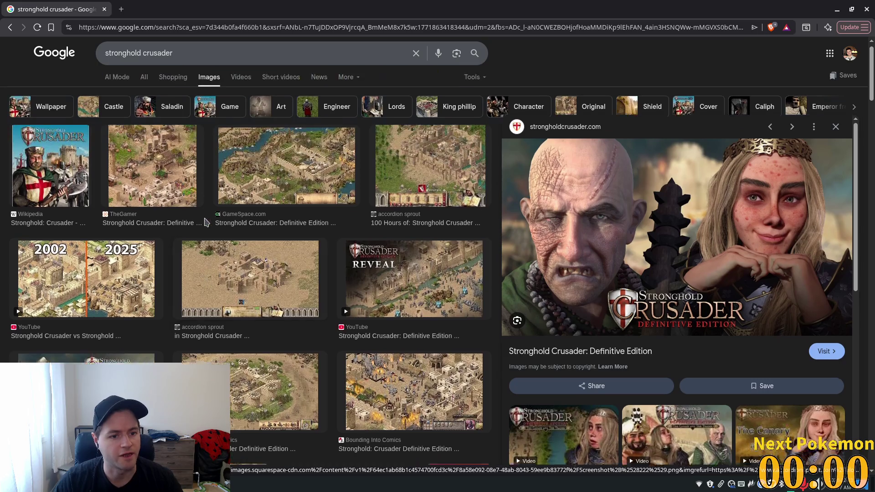
left_click(194, 216)
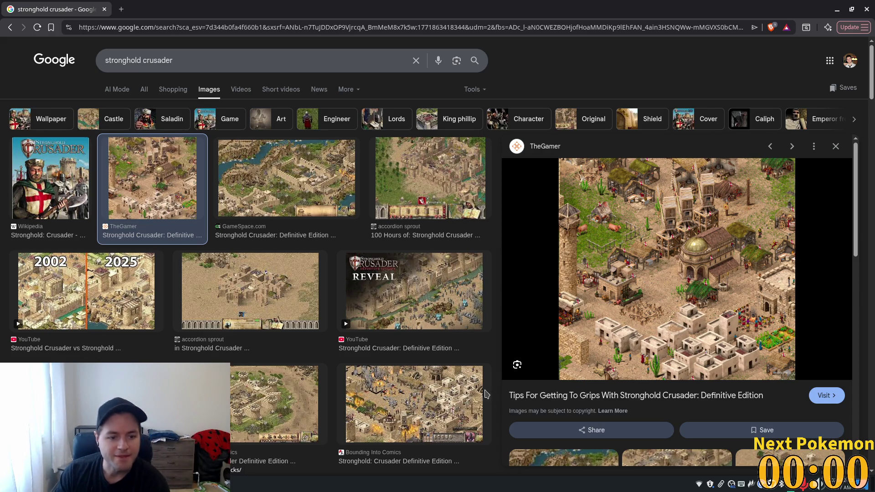
left_click(489, 285)
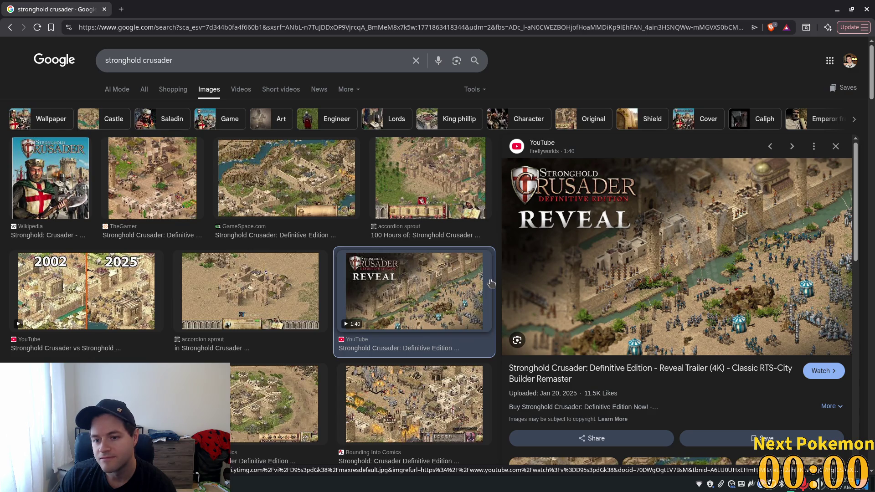
left_click(436, 218)
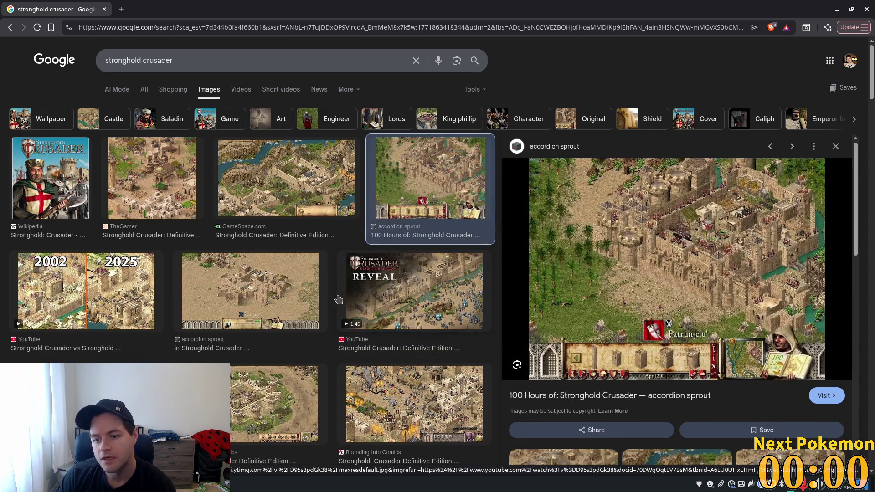
left_click(283, 296)
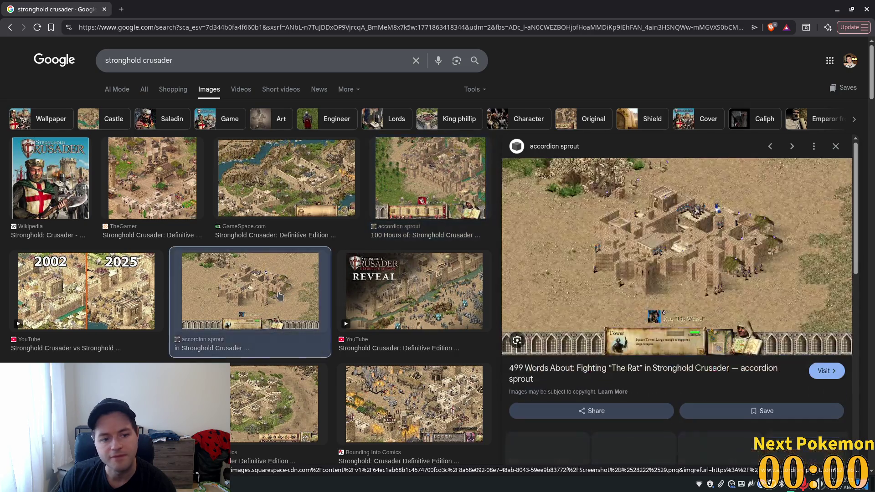
scroll(281, 296, "down", 2)
scroll(281, 297, "down", 3)
left_click(273, 200)
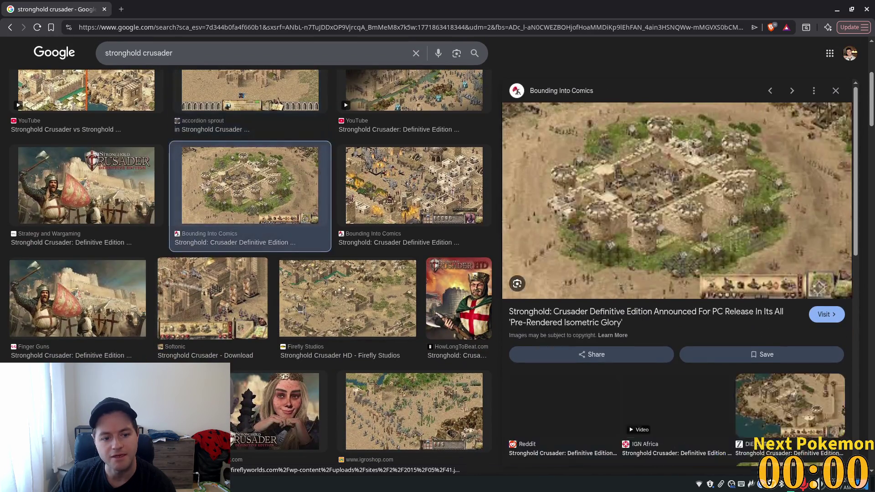
left_click(313, 297)
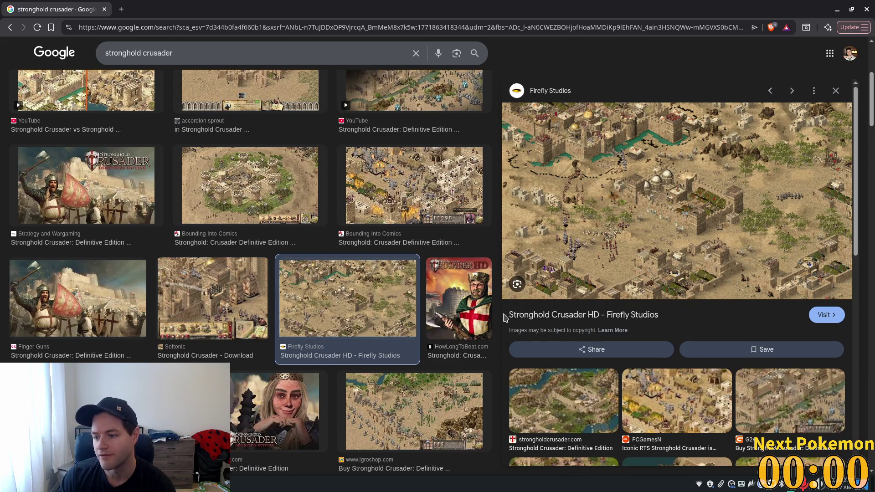
Preview a related PCGamesN image, scroll the results, and select the search query
left_click(676, 400)
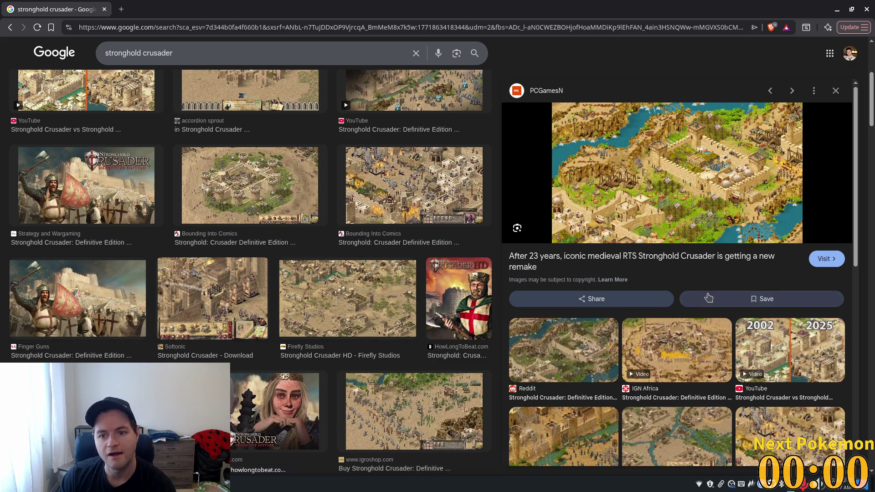
scroll(686, 322, "down", 5)
scroll(686, 322, "down", 4)
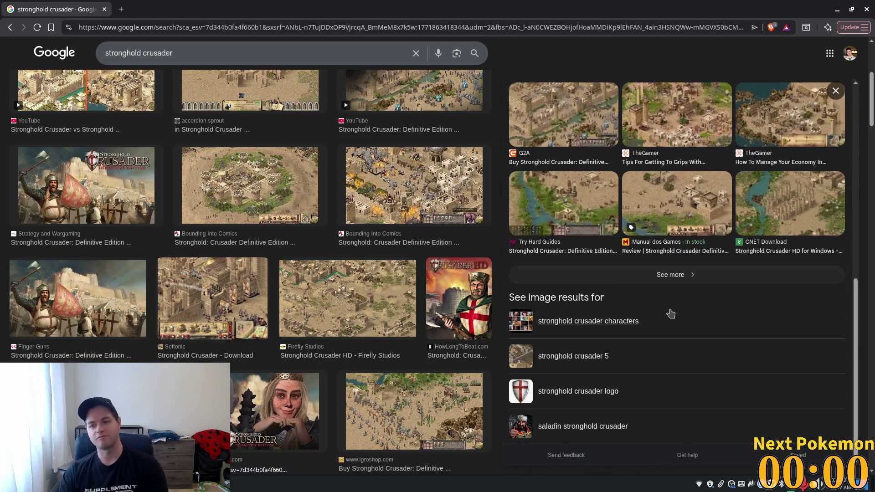
scroll(365, 241, "down", 5)
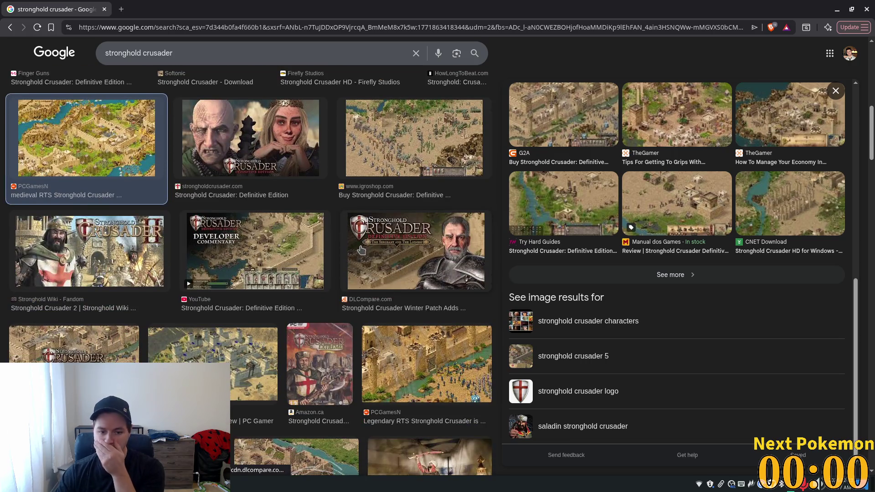
scroll(360, 261, "down", 2)
scroll(360, 261, "down", 4)
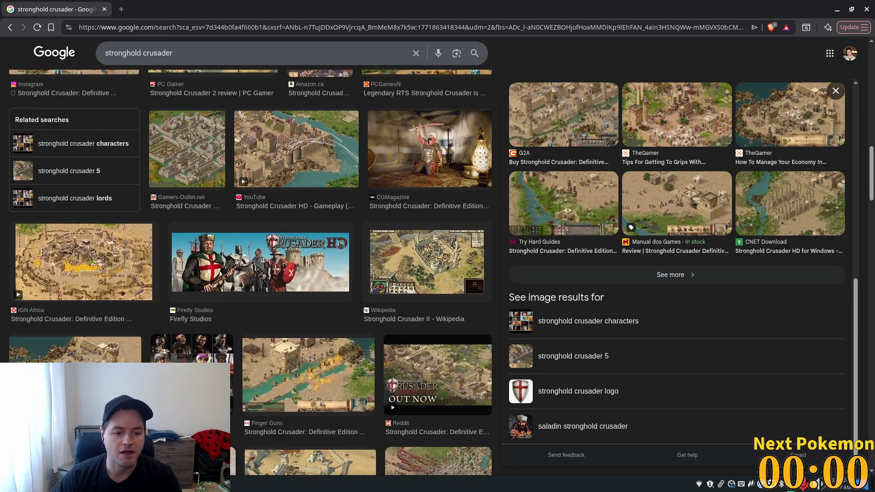
scroll(349, 256, "up", 6)
triple_click(136, 53)
Search images for 'warcraft 1' and preview several results, including the Eurogamer review
type("warcraft 1")
key("Return")
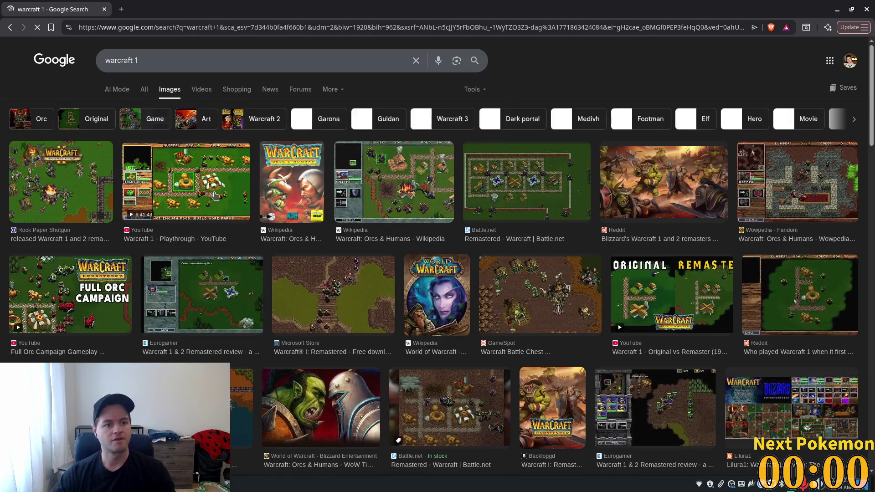
left_click(83, 159)
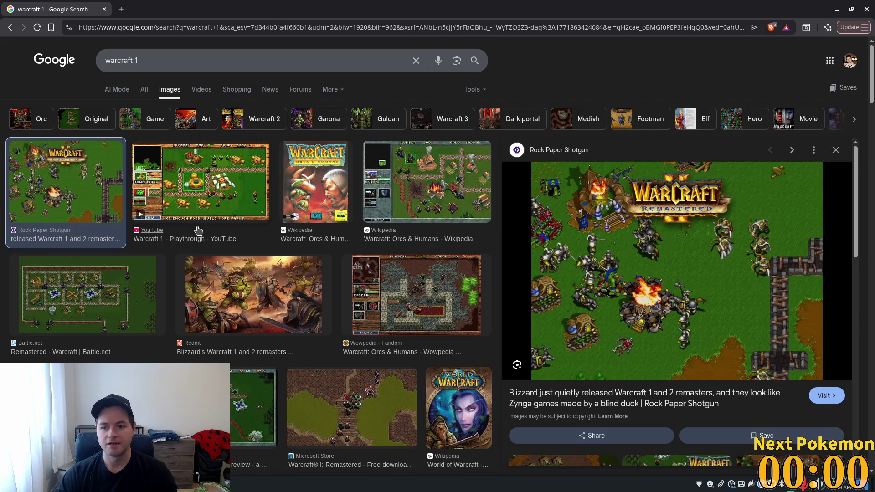
left_click(241, 195)
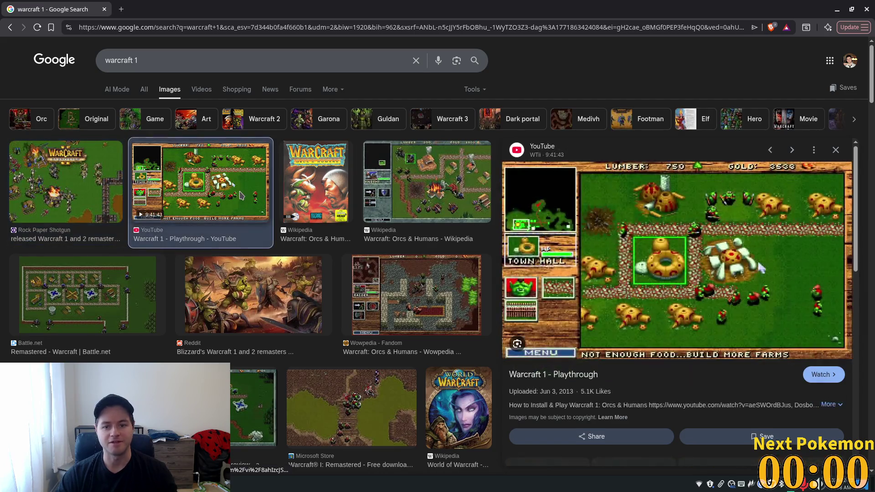
left_click(250, 296)
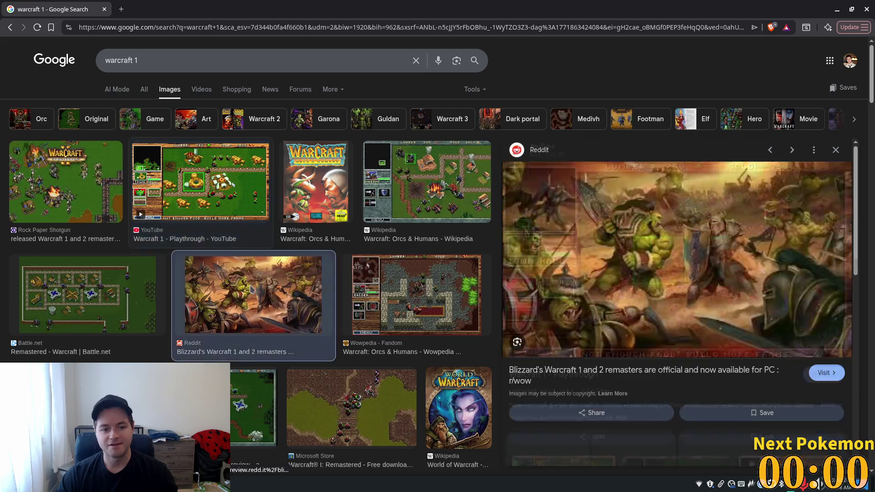
left_click(99, 306)
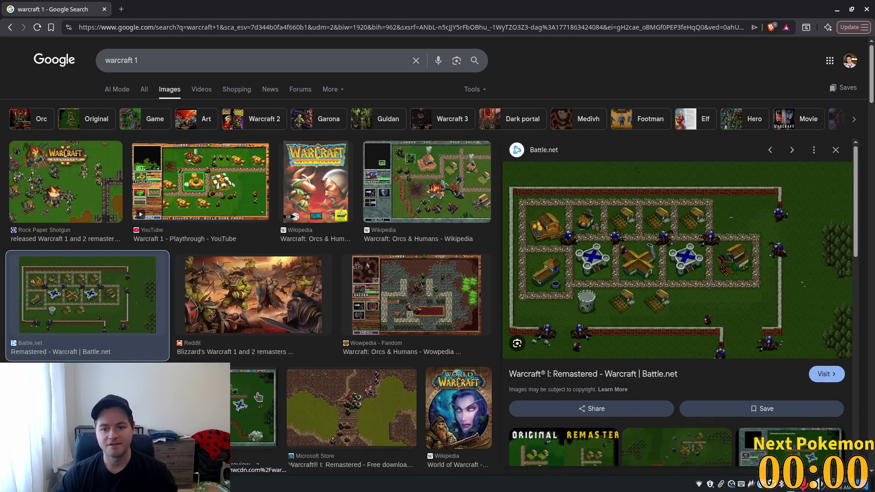
left_click(255, 403)
left_click(353, 405)
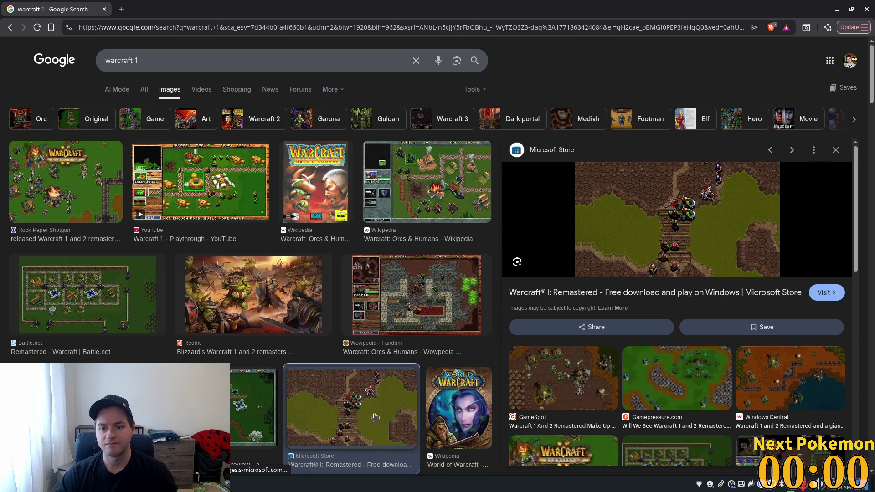
Change the query to 'warcraft 2' and run the image search
left_click(145, 60)
key("BackSpace")
type("2")
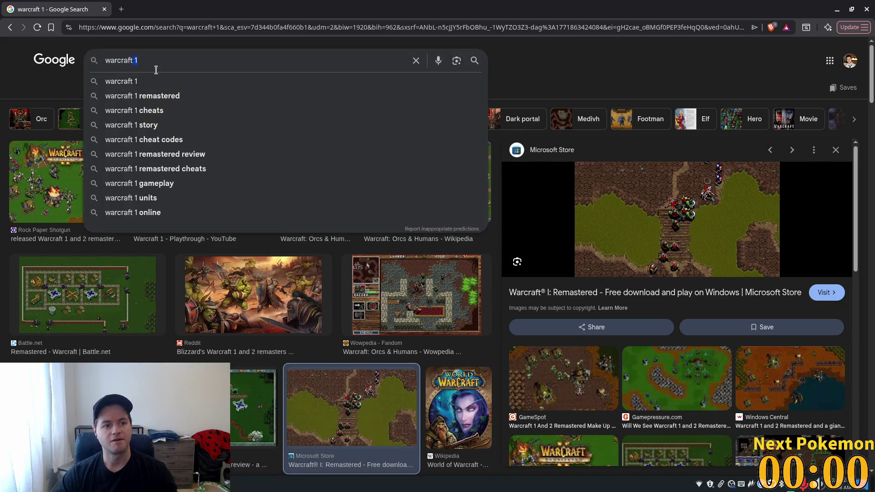
left_click(159, 84)
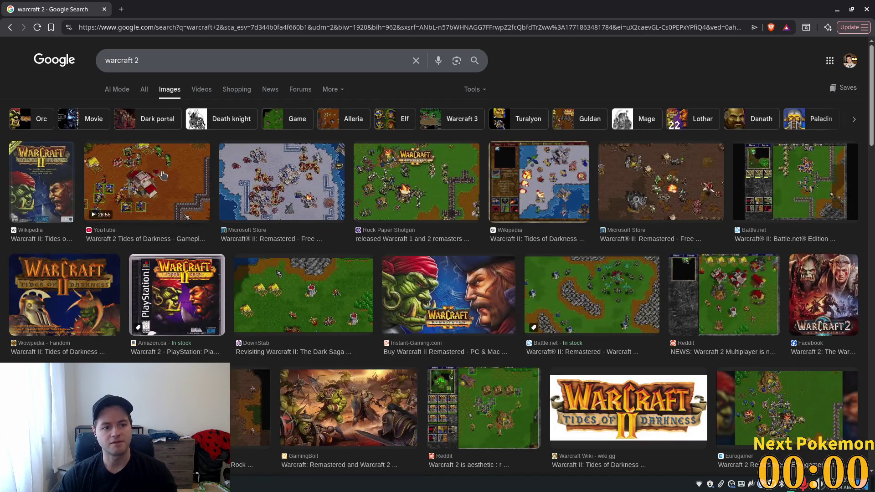
Preview the Warcraft 2 gameplay video and Microsoft Store image, then minimize the browser
left_click(199, 196)
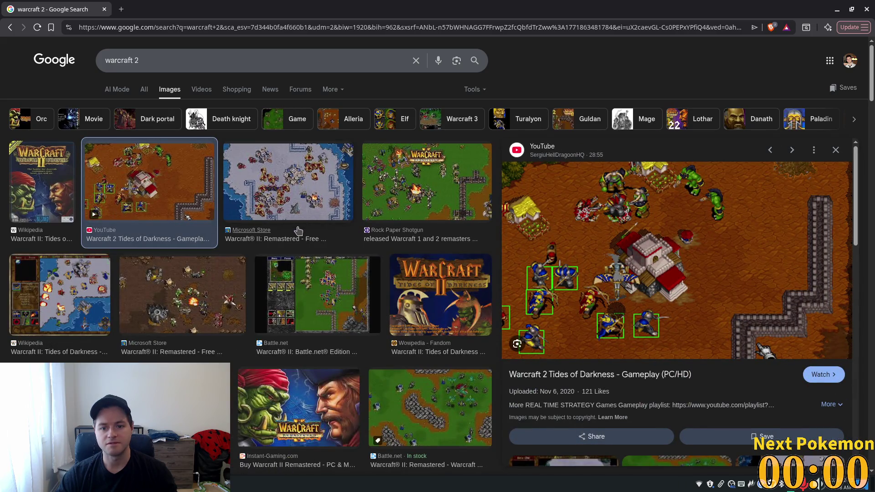
left_click(230, 279)
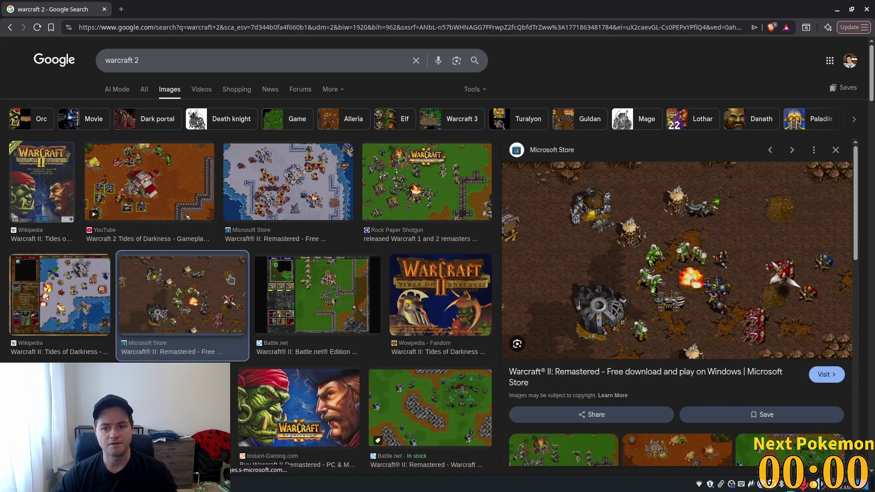
left_click_drag(166, 60, 108, 61)
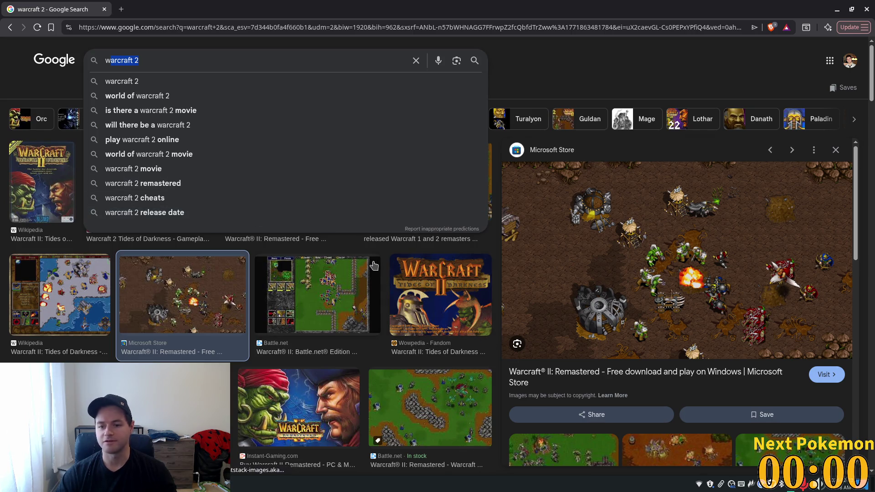
left_click(105, 9)
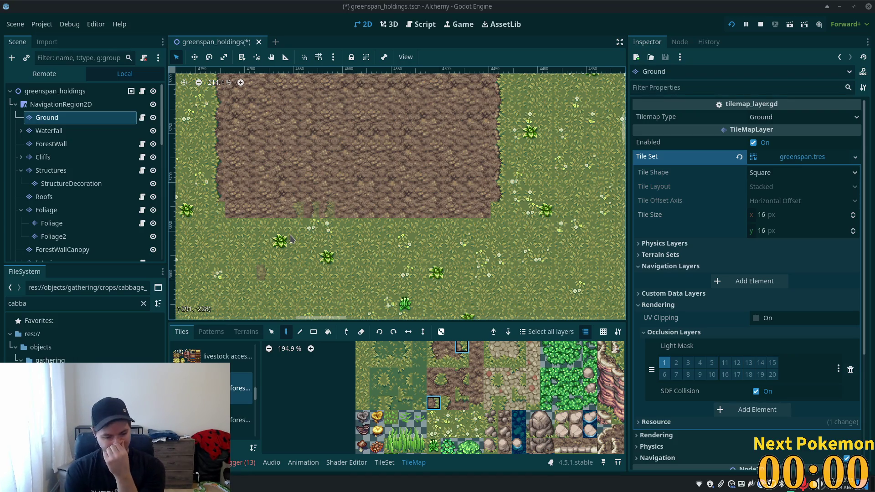
Paint dirt-to-grass edge tiles along part of the dirt patch's lower edge
left_click(462, 360)
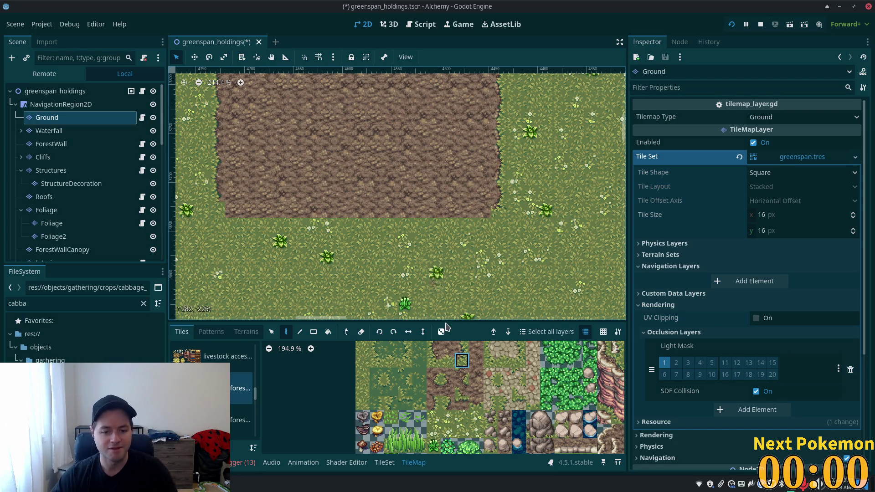
left_click(448, 361)
scroll(435, 376, "up", 1)
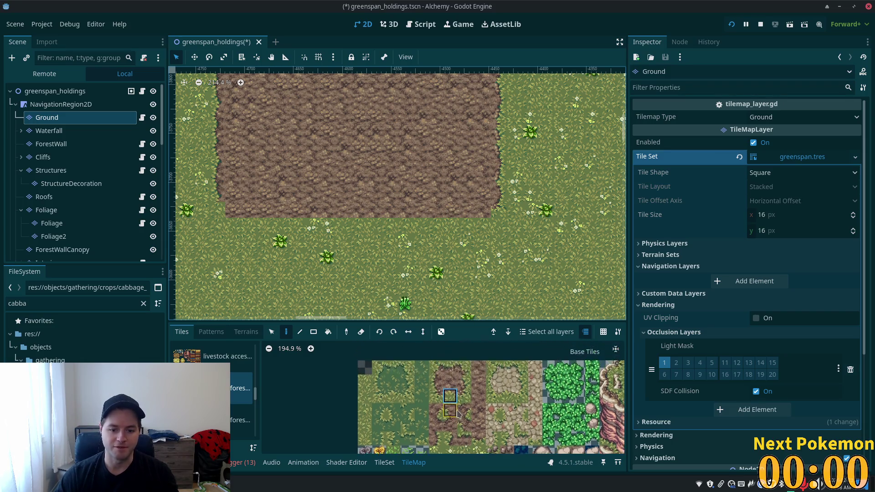
left_click(464, 412)
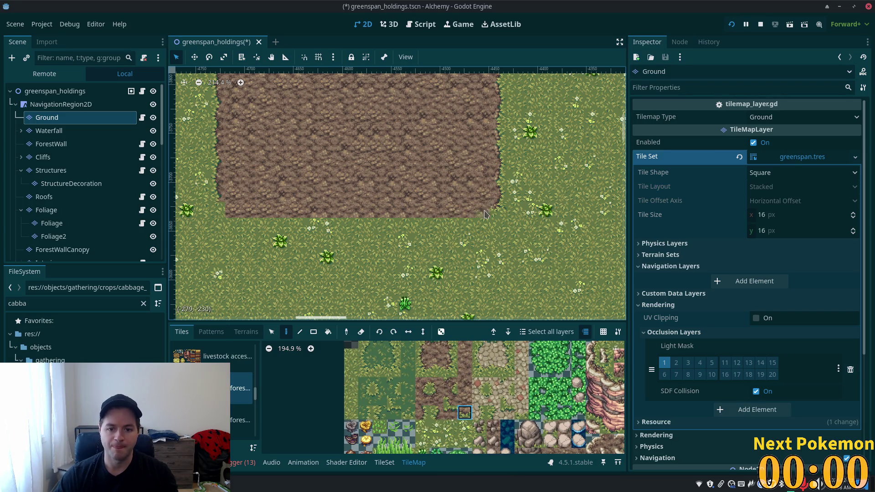
left_click(437, 370)
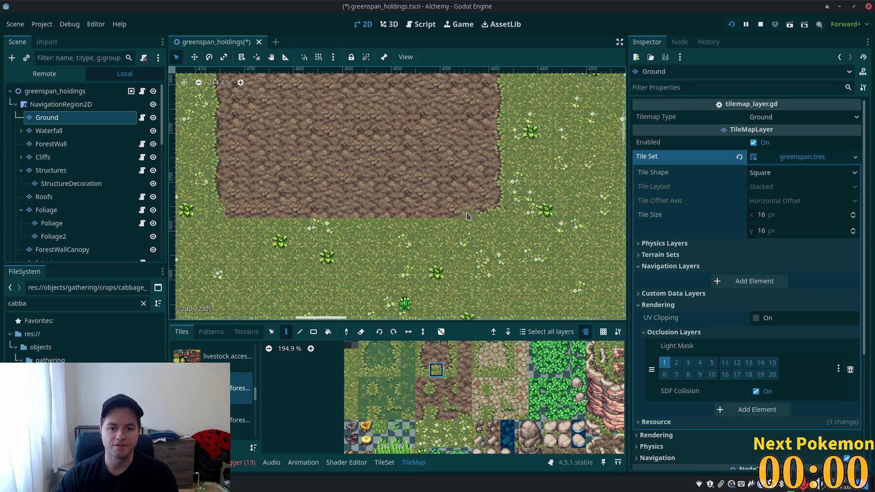
left_click(465, 412)
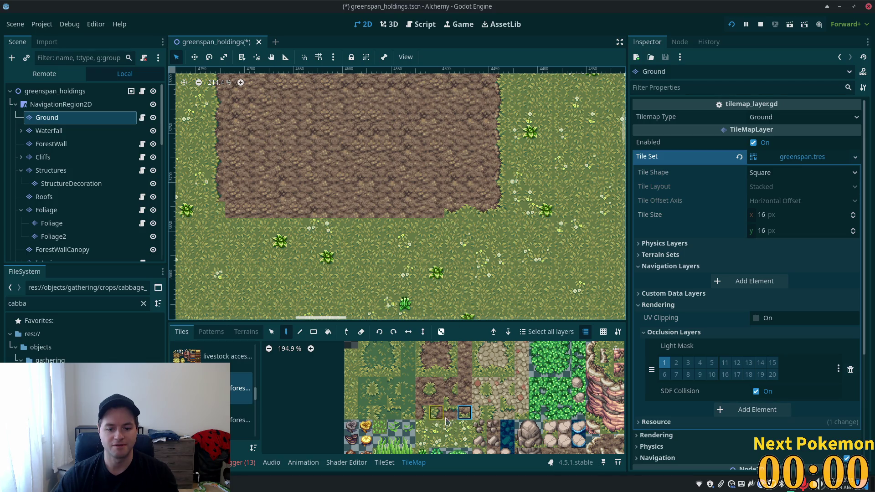
left_click(441, 370)
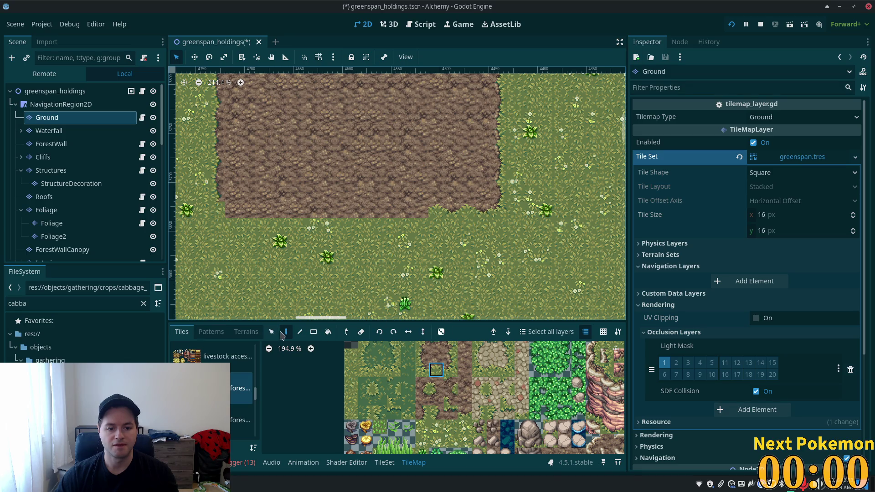
In Patterns, select a row of bottom-edge tiles on the map for a new pattern
left_click(211, 332)
left_click(272, 332)
mouse_move(432, 213)
left_mouse_down()
mouse_move(499, 214)
mouse_move(442, 212)
mouse_move(459, 219)
mouse_move(329, 380)
left_mouse_up()
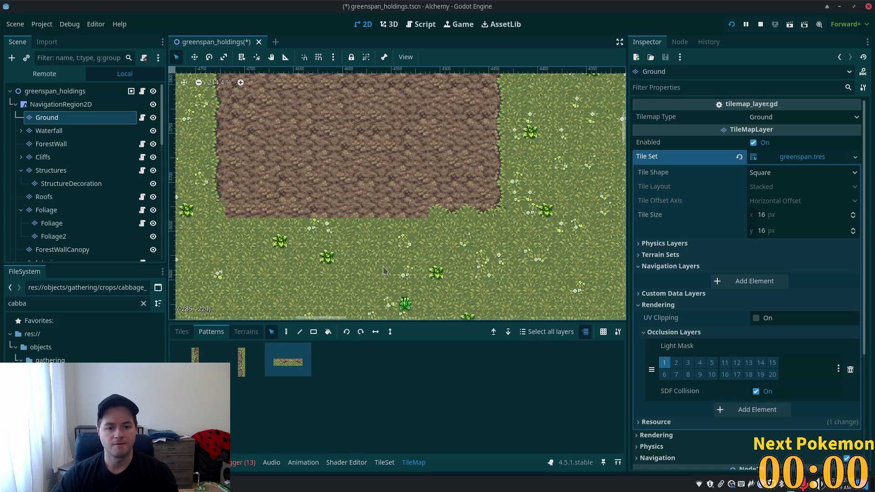
Paint the saved bottom-edge pattern along the dirt field's lower border
left_click(183, 332)
left_click(211, 332)
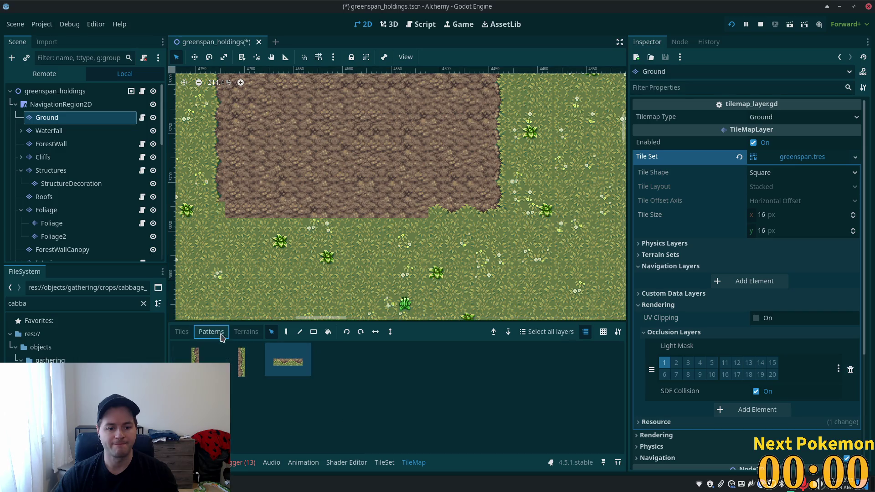
left_click(286, 331)
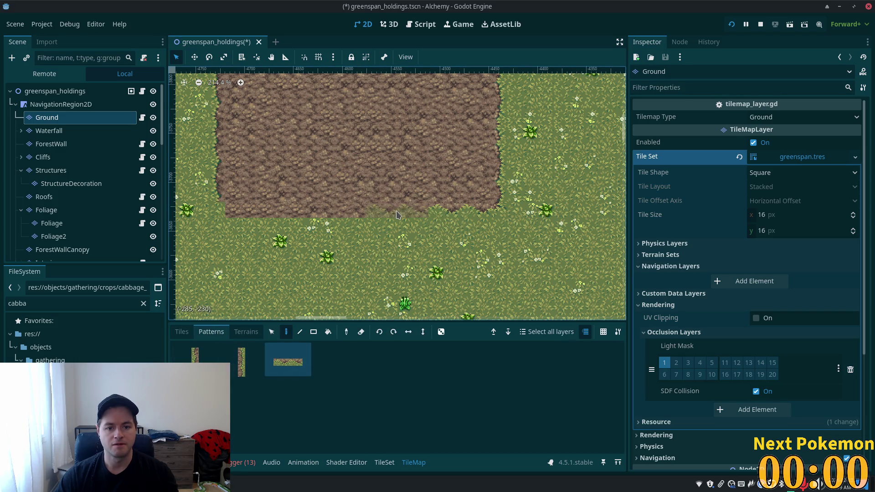
left_click(396, 214)
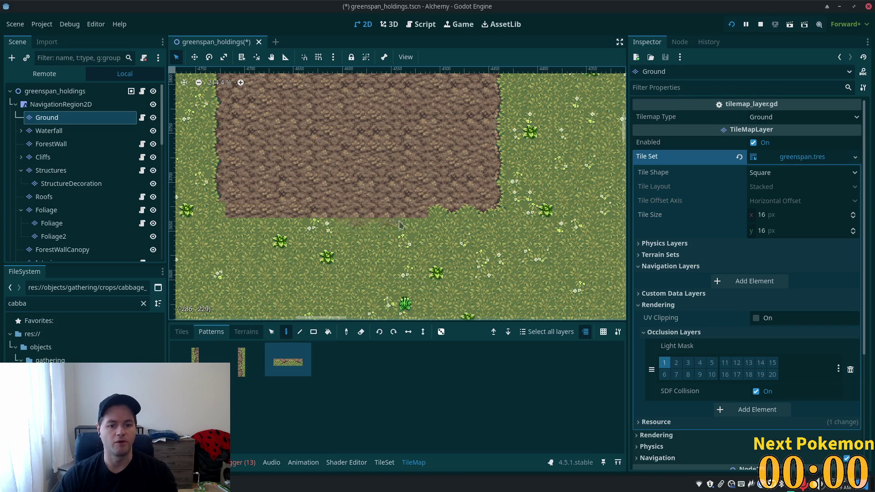
Cover the dirt bump with grass-edge tiles and return to the individual tiles atlas
left_click(330, 212)
left_click(267, 212)
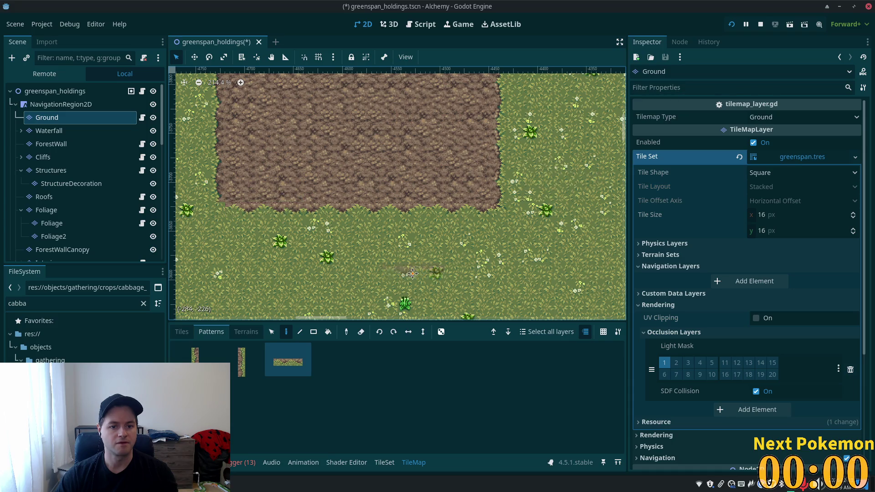
left_click_drag(260, 241, 369, 274)
scroll(369, 273, "up", 2)
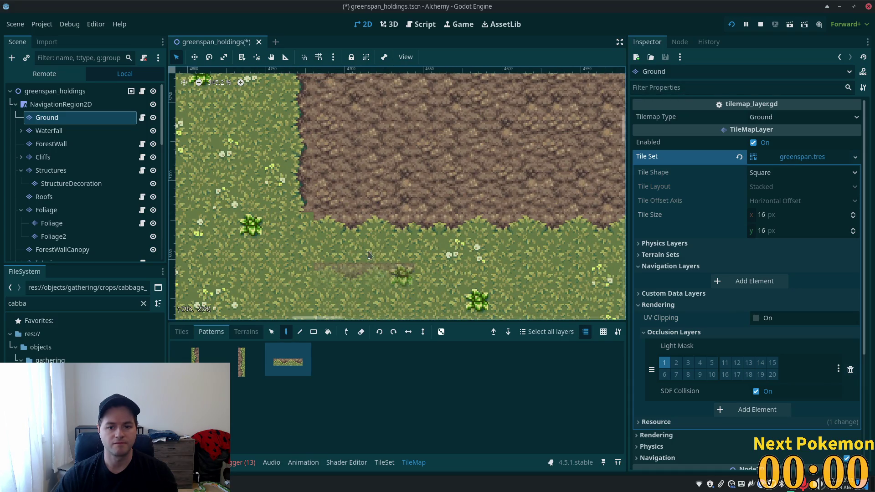
left_click(189, 332)
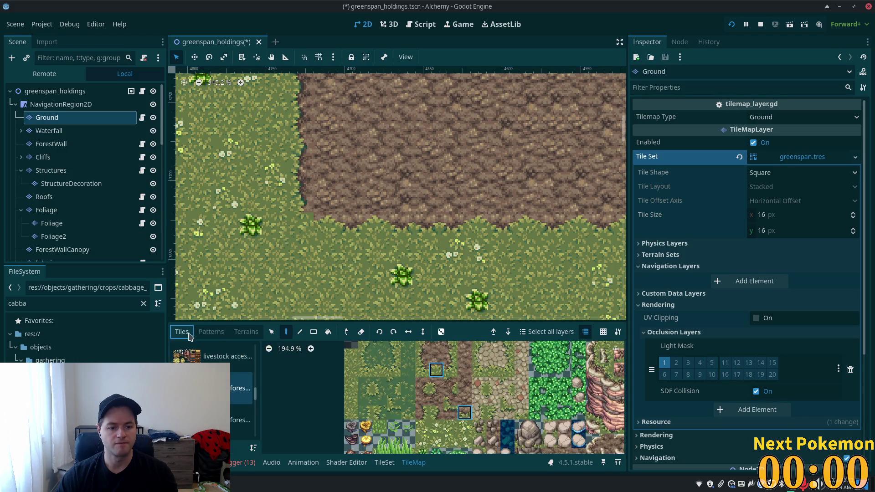
Pick corner tiles and touch up the dirt patch's top-right corner with grass
left_click(422, 370)
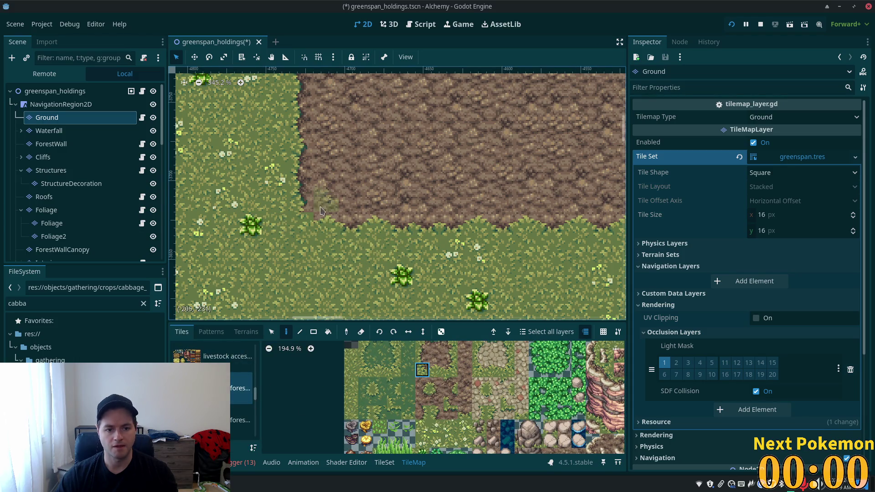
scroll(470, 249, "down", 1)
scroll(469, 250, "down", 3)
scroll(470, 250, "up", 5)
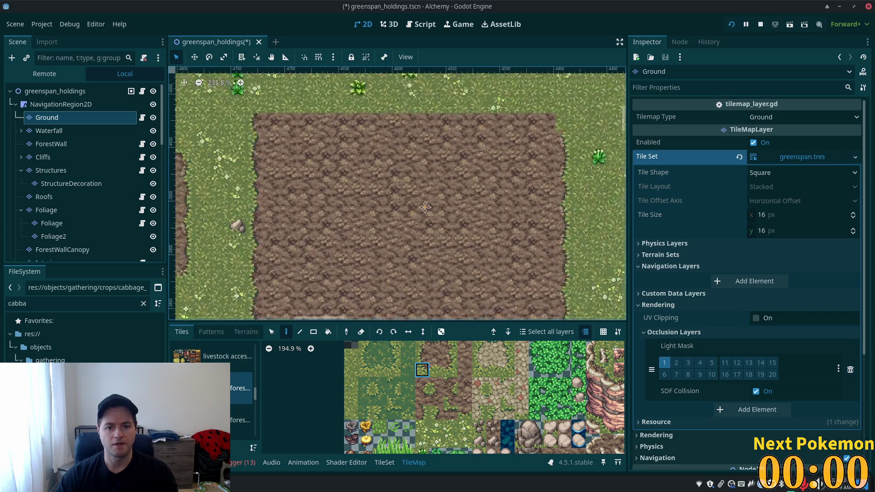
left_click(450, 345)
left_click(567, 201)
left_click(563, 201)
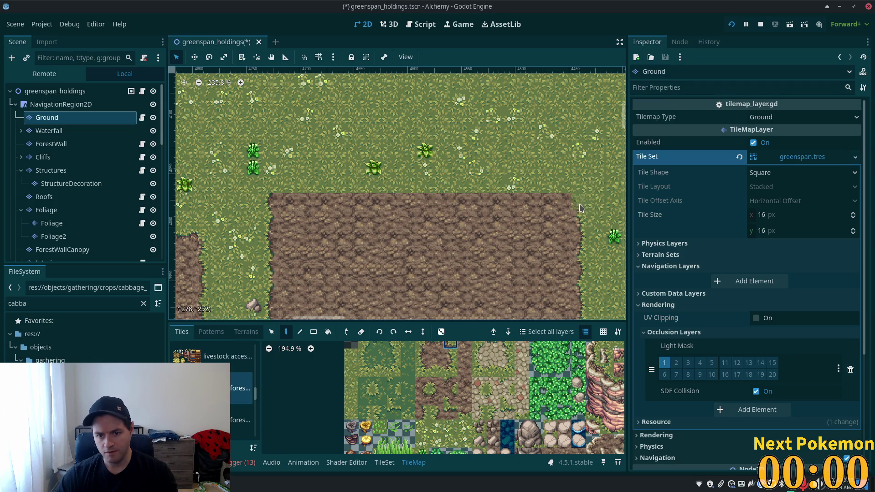
Round the dirt patch's top-left corner with a grass corner tile, then bring up the app launcher
scroll(410, 387, "up", 2)
left_click(414, 368)
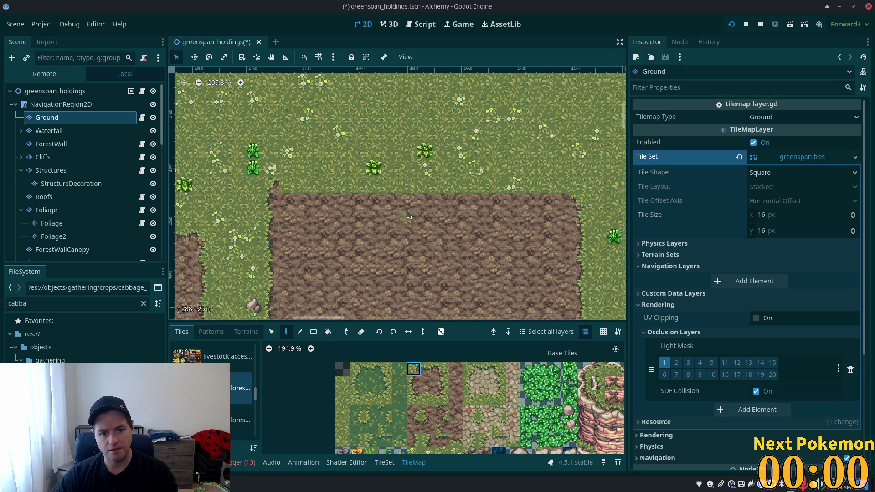
left_click(271, 200)
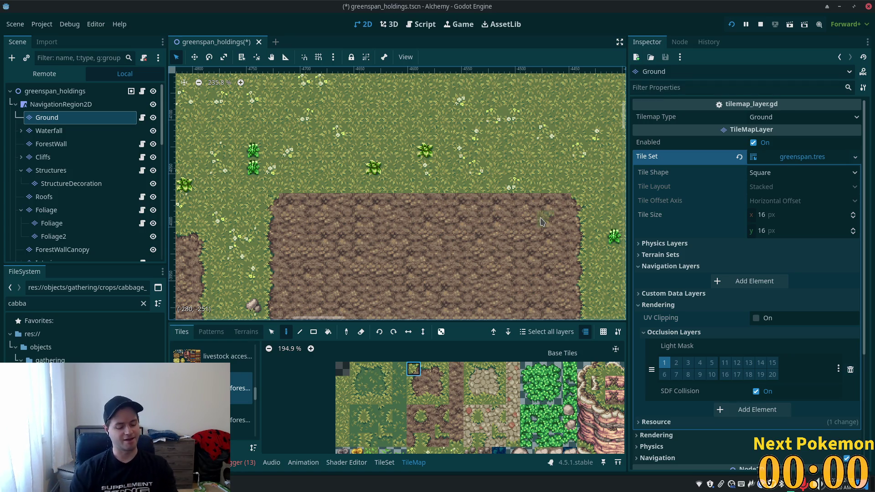
key("super")
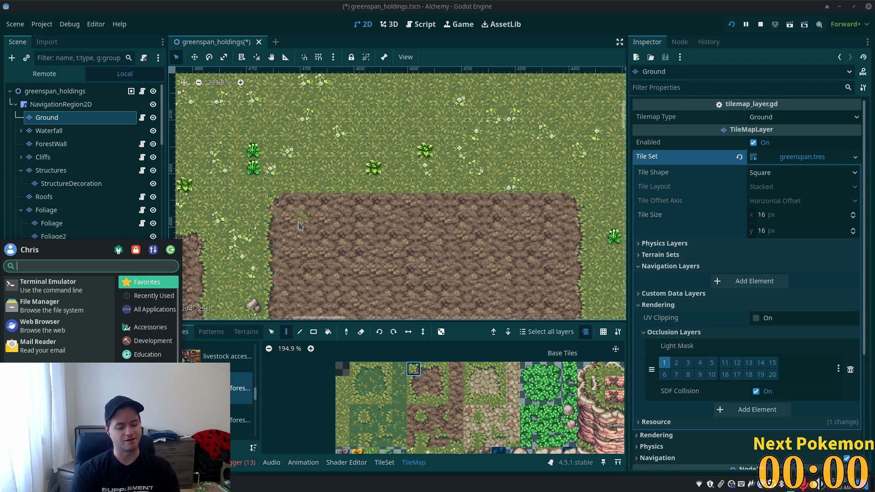
Launch Steam, dismiss its empty startup dialog, and open the game library
type("st")
key("Escape")
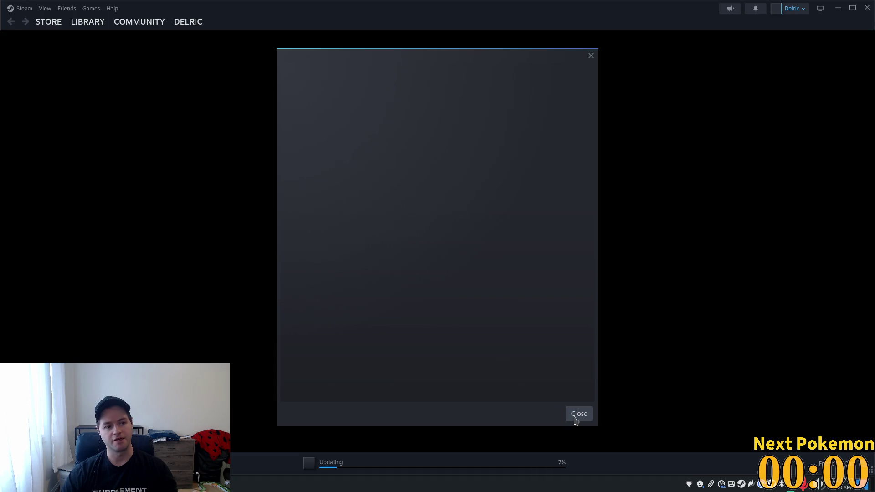
left_click(577, 415)
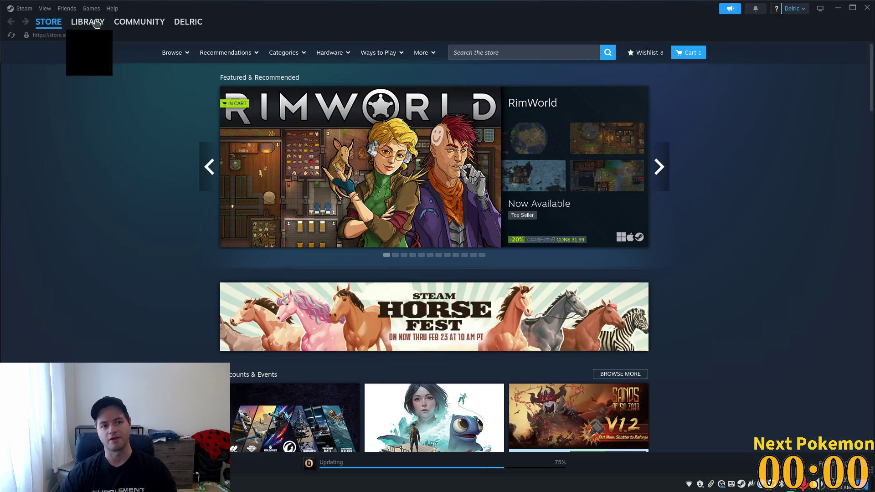
left_click(103, 60)
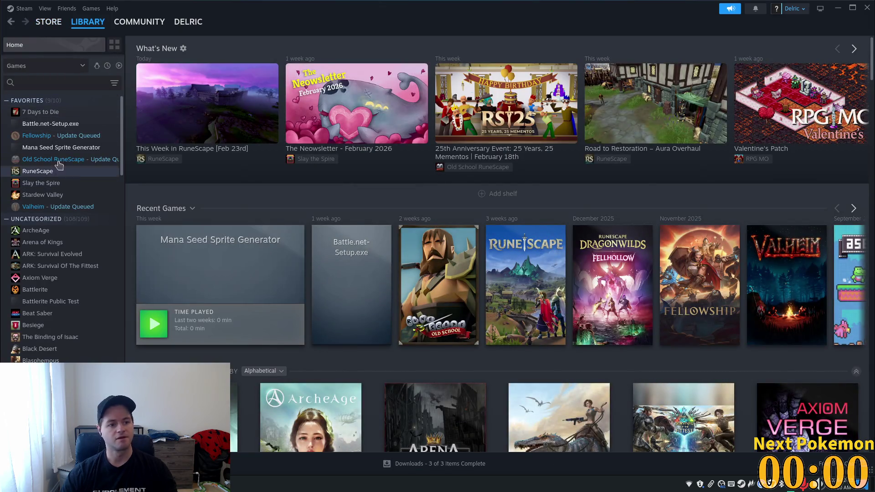
Run Battle.net-Setup.exe from the Steam library and maximize the Battle.net launcher
left_click(50, 127)
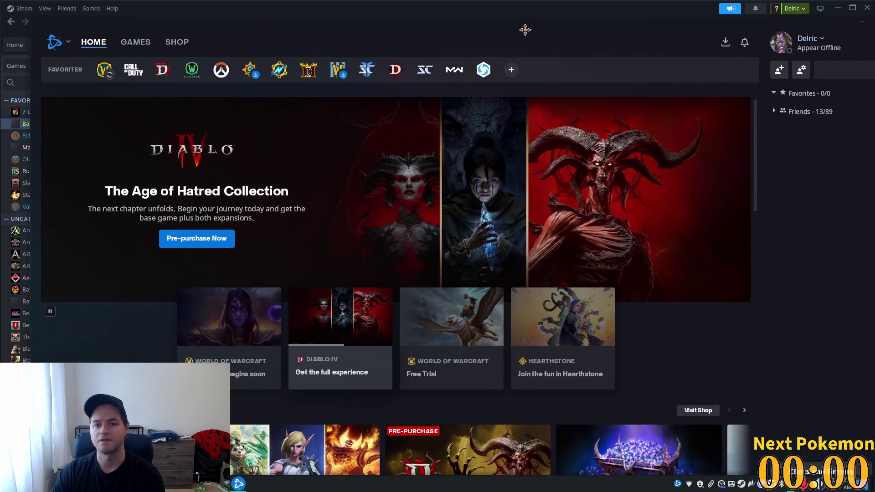
mouse_move(524, 27)
left_mouse_down()
mouse_move(473, 16)
mouse_move(205, 16)
mouse_move(458, 4)
left_mouse_up()
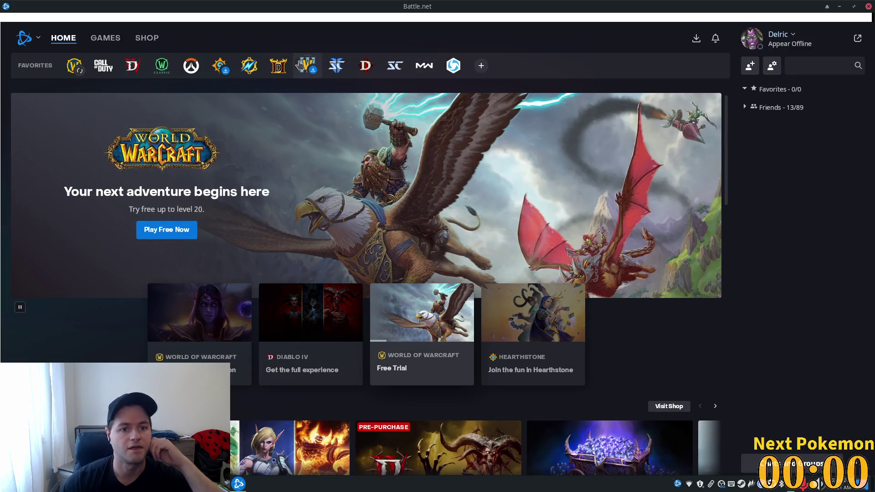
View the Warcraft III Reforged page, then minimize Battle.net and Steam to return to Godot
left_click(308, 66)
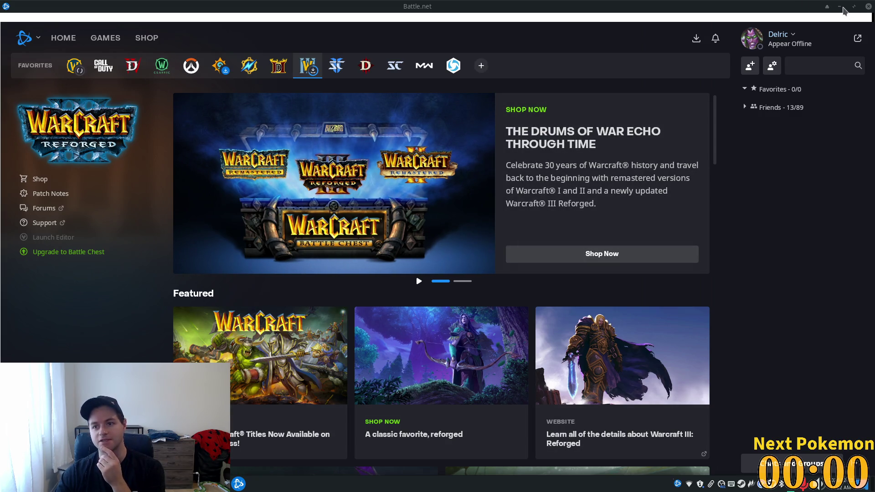
left_click(841, 7)
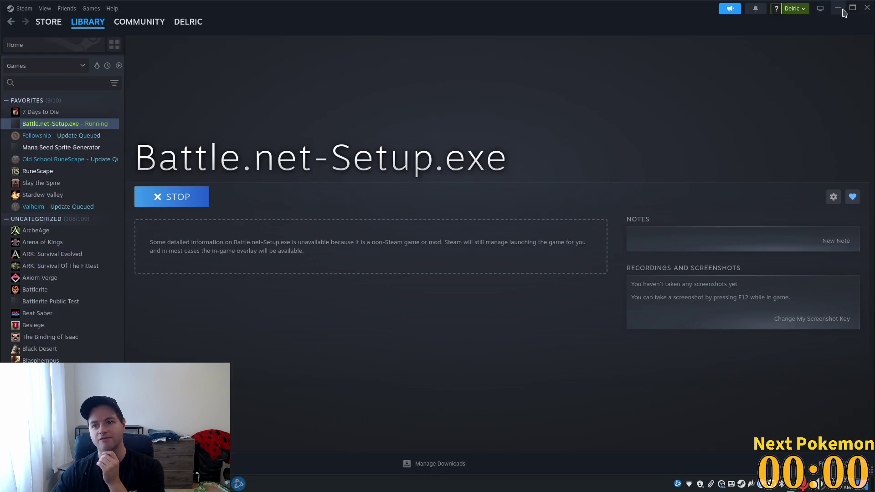
left_click(839, 9)
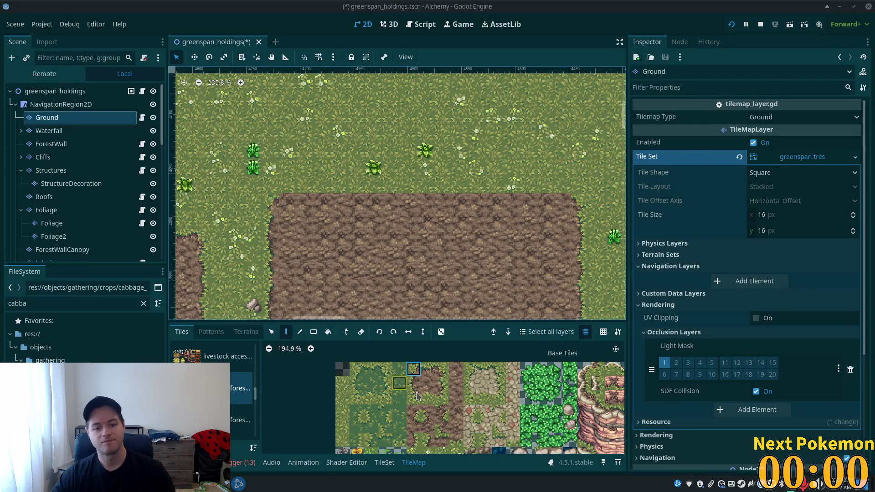
Pick the grass tile and a dirt edge tile from the tileset atlas
left_click(428, 368)
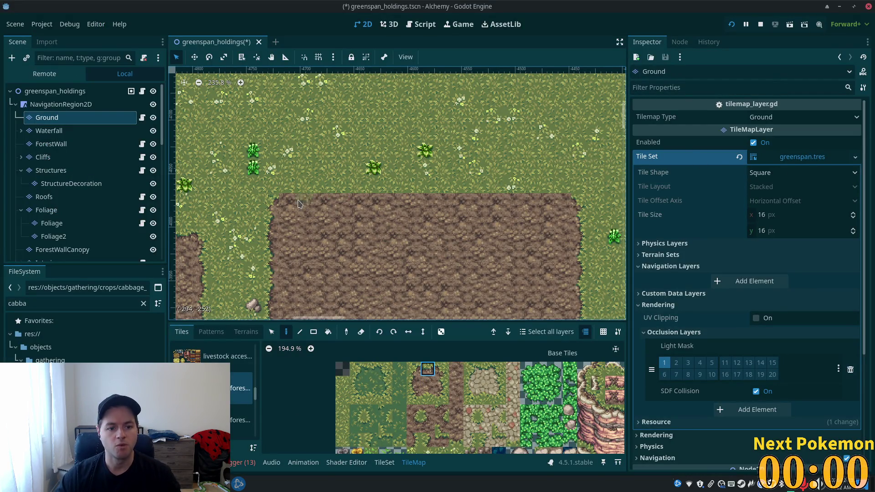
left_click(443, 442)
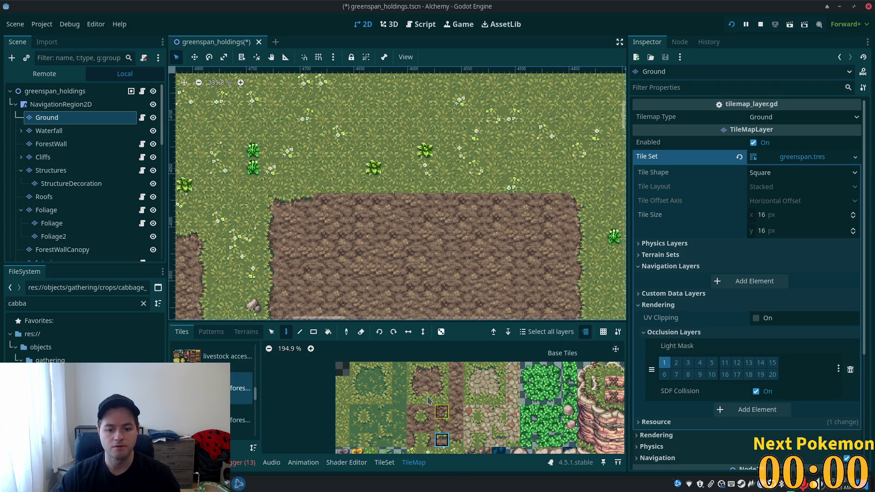
left_click(427, 368)
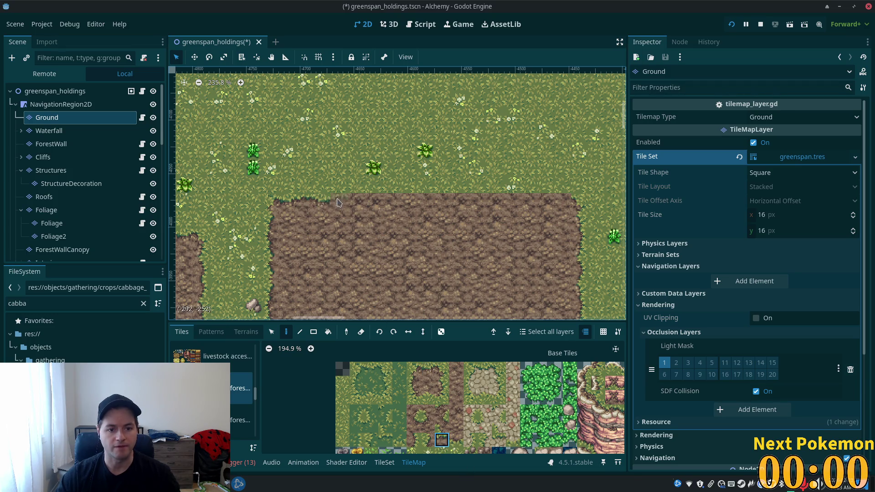
scroll(338, 260, "up", 2)
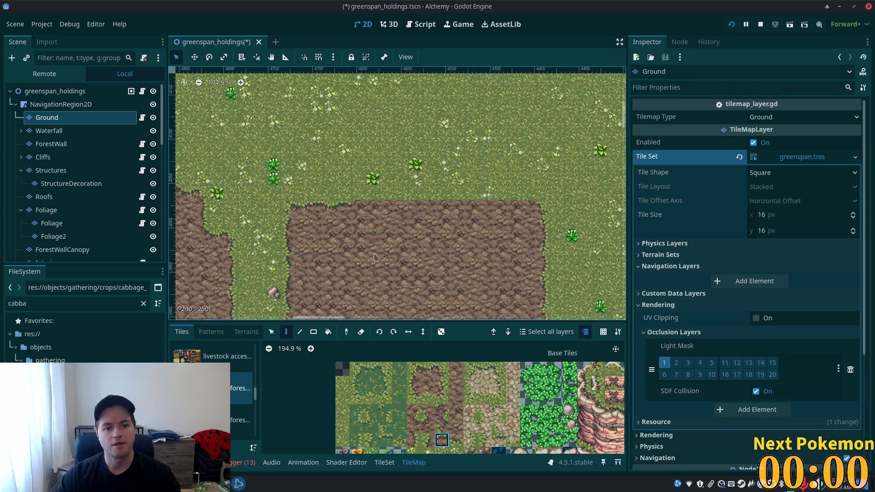
scroll(338, 260, "down", 3)
scroll(338, 261, "up", 1)
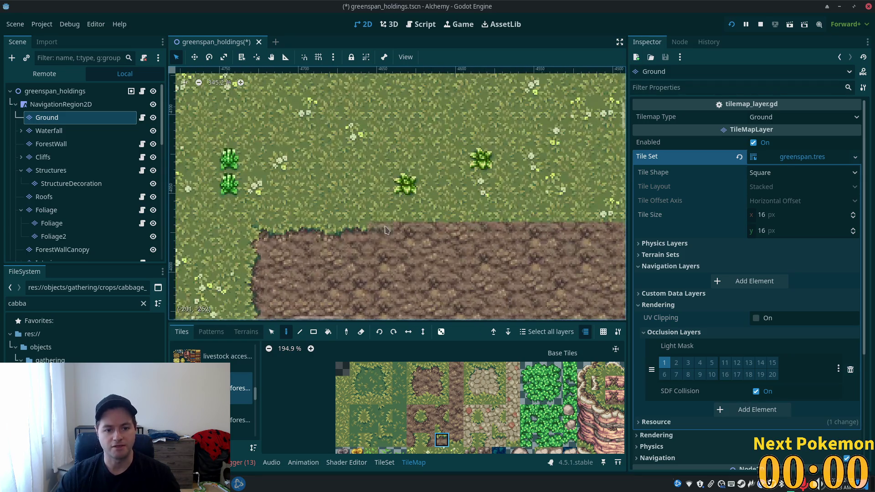
scroll(419, 305, "up", 2)
scroll(488, 240, "down", 3)
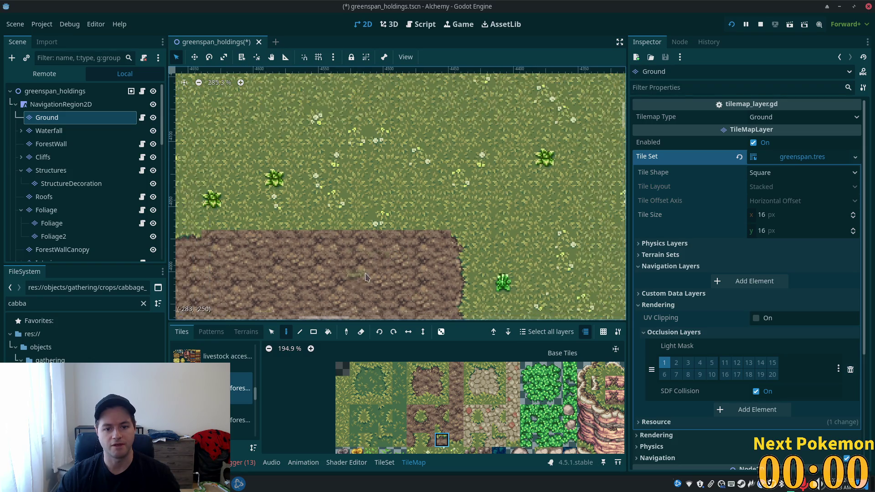
scroll(459, 252, "up", 2)
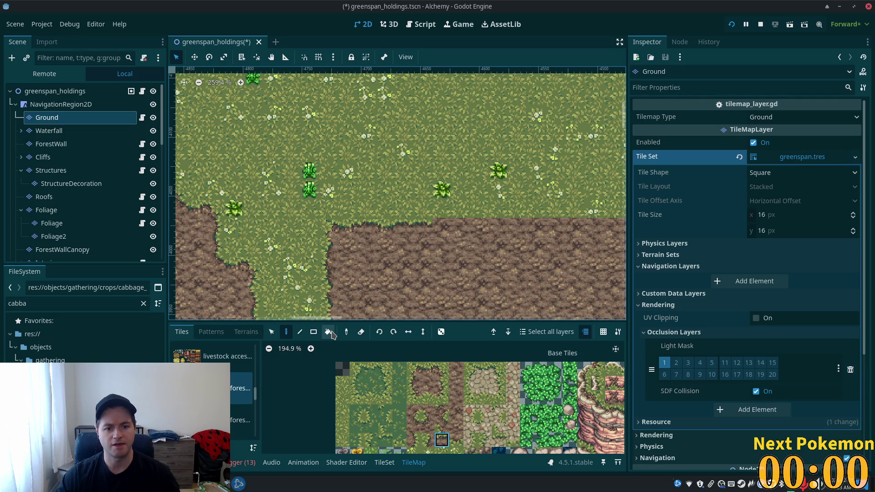
Save the map's grass-to-dirt edge strip as a fourth tile pattern
left_click(211, 332)
left_click(272, 331)
mouse_move(347, 231)
left_mouse_down()
mouse_move(424, 230)
mouse_move(367, 348)
mouse_move(369, 387)
left_mouse_up()
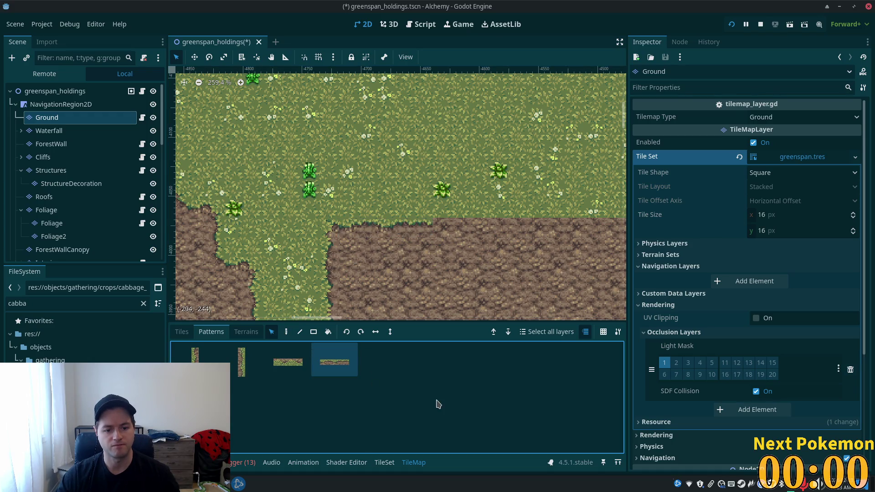
Return to tile painting and zoom around the dirt plot's ragged grass edges
left_click(286, 331)
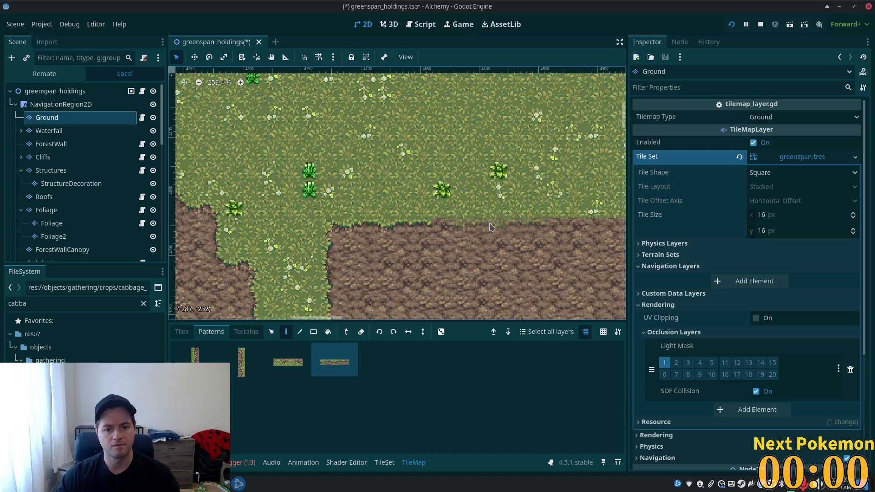
scroll(475, 227, "right", 5)
scroll(478, 218, "up", 1)
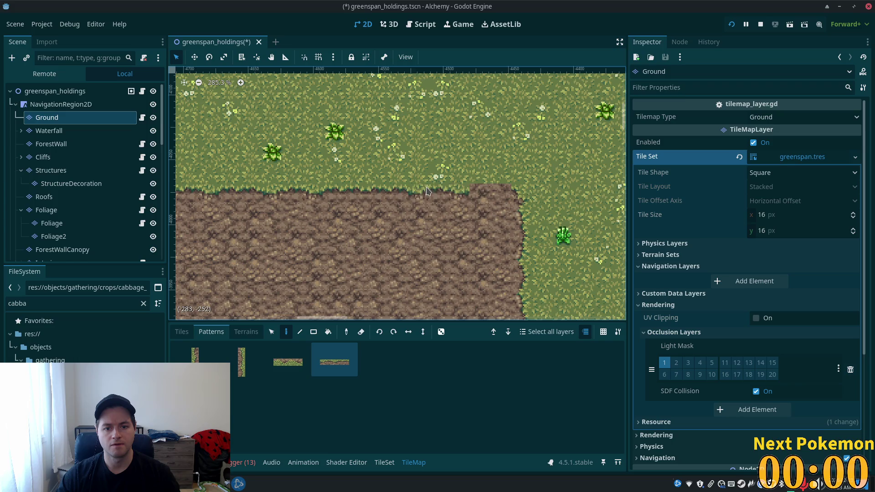
scroll(414, 247, "down", 6)
scroll(414, 248, "up", 3)
scroll(456, 182, "up", 3)
scroll(490, 109, "down", 10)
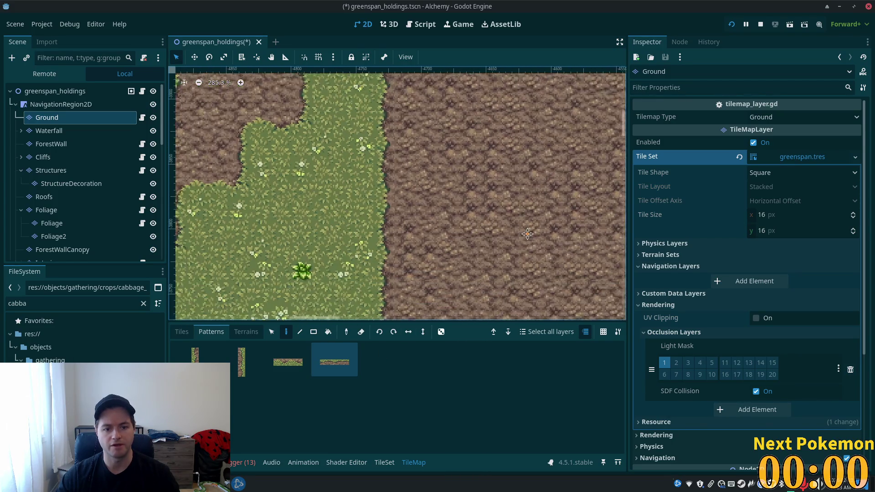
scroll(507, 140, "up", 9)
scroll(507, 140, "up", 5)
scroll(510, 173, "down", 1)
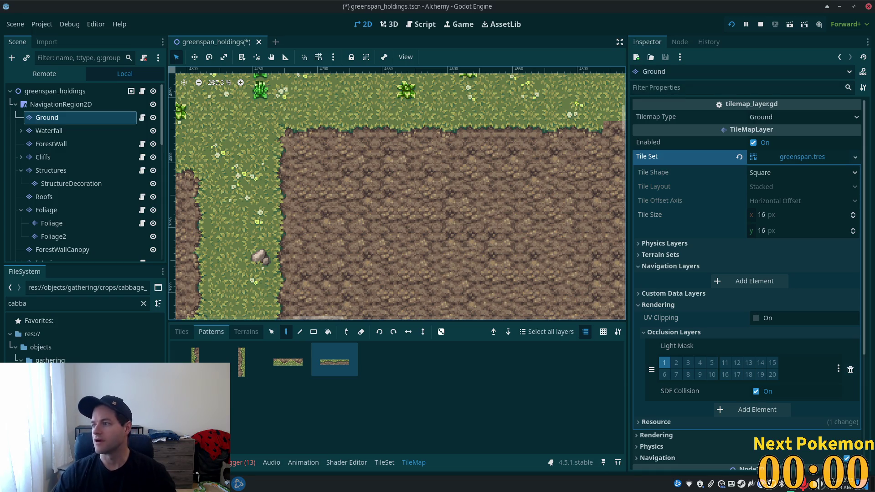
scroll(396, 200, "down", 4)
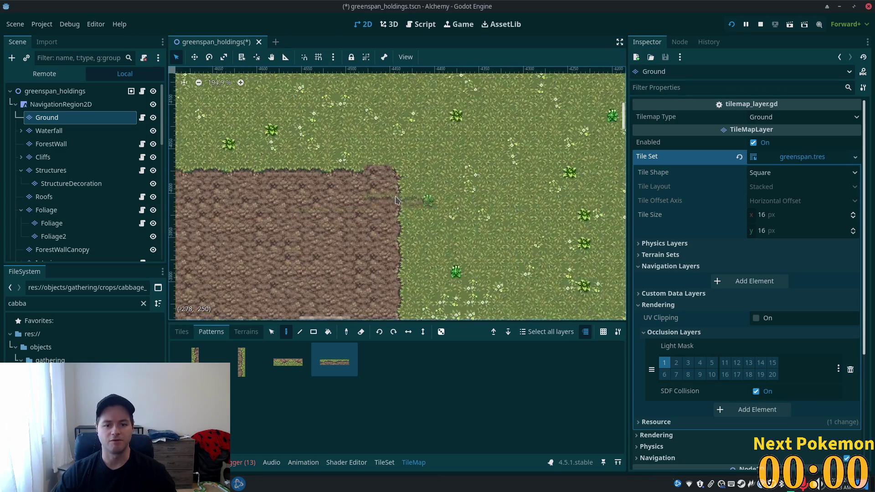
scroll(365, 177, "up", 4)
scroll(374, 165, "down", 7)
Save the greenspan_holdings scene and look over the bordered dirt plots
key("ctrl+s")
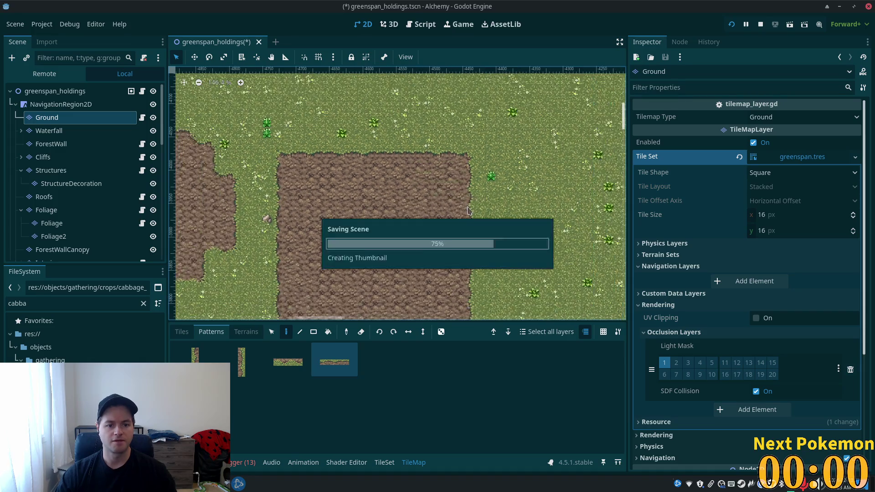
scroll(469, 182, "down", 6)
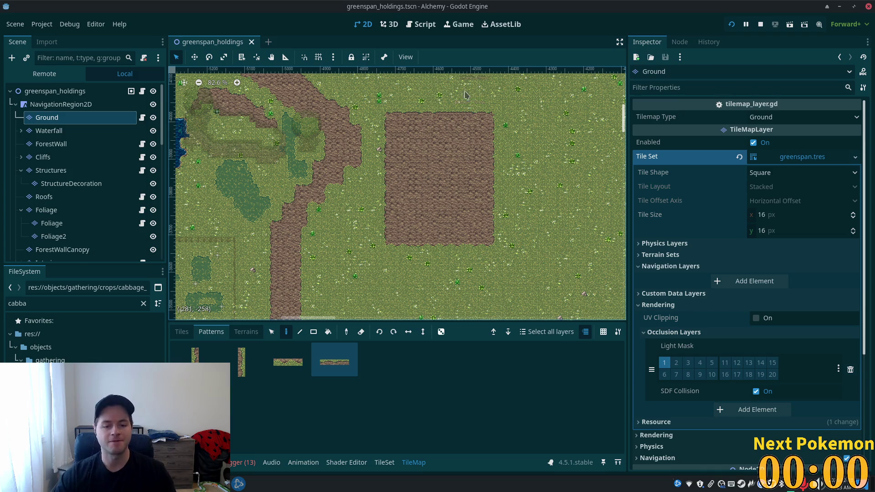
scroll(407, 263, "up", 7)
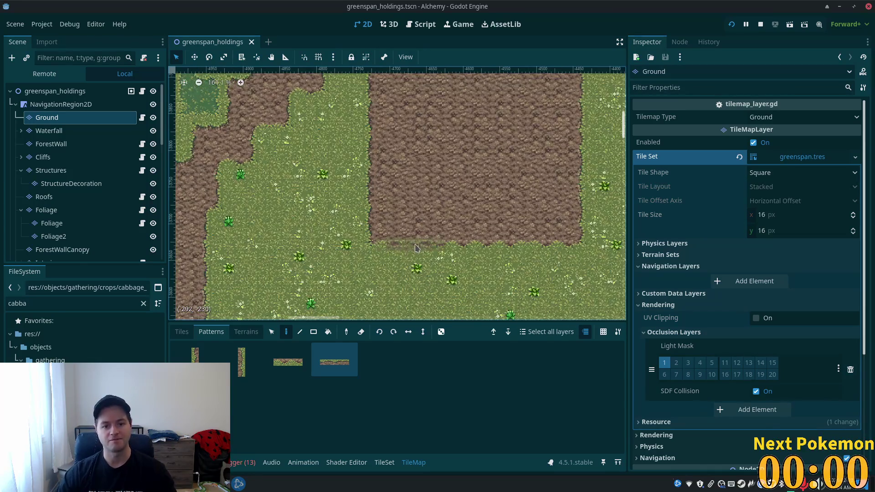
scroll(416, 248, "down", 4)
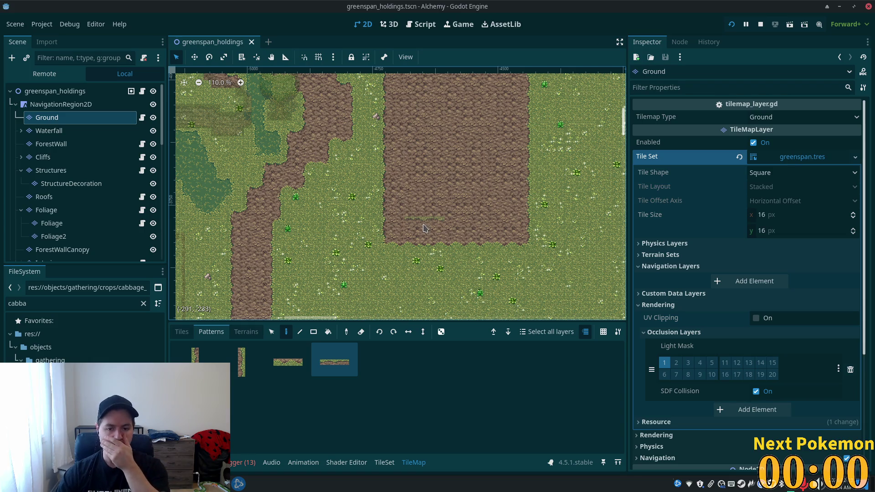
scroll(453, 240, "up", 5)
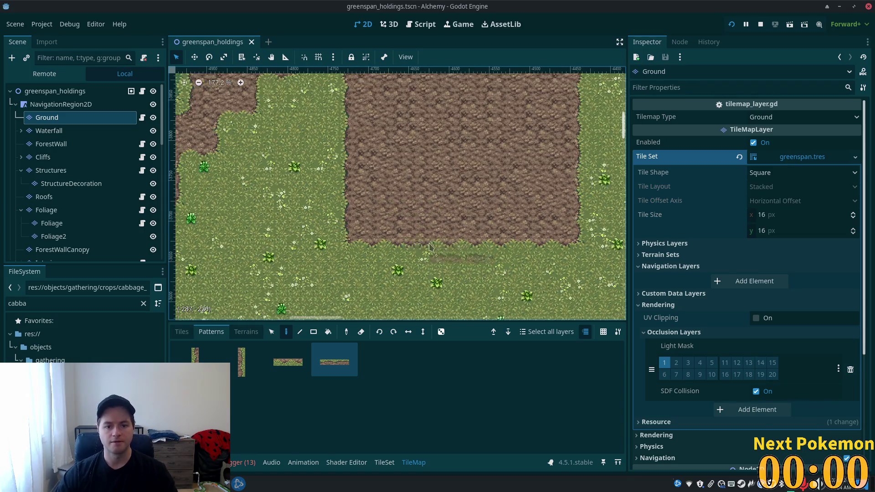
scroll(401, 290, "up", 5)
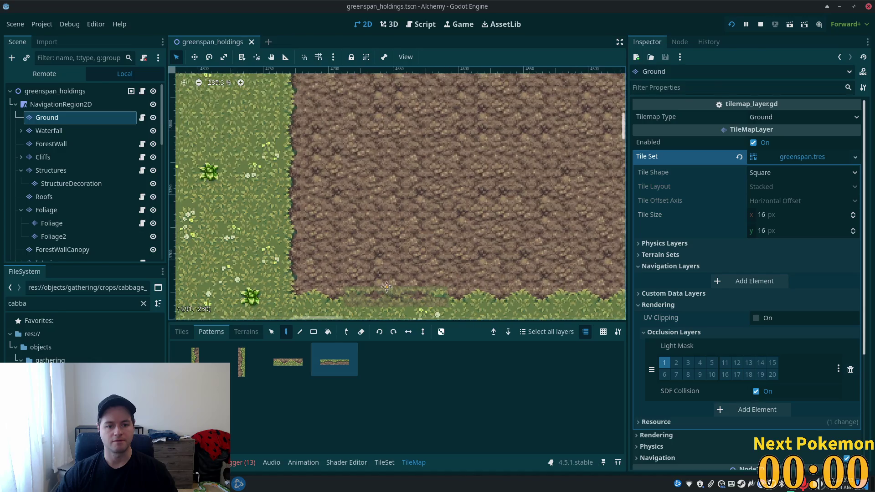
scroll(336, 263, "down", 1)
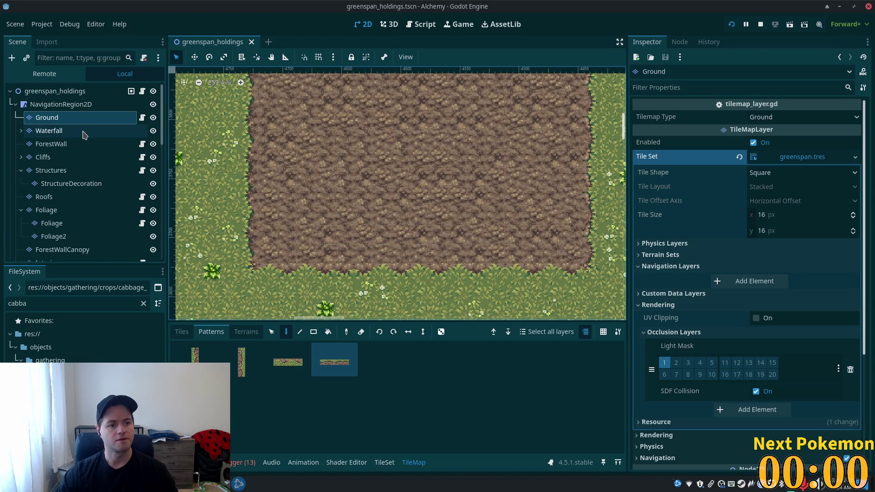
scroll(300, 211, "down", 2)
scroll(301, 210, "down", 8)
scroll(300, 227, "left", 10)
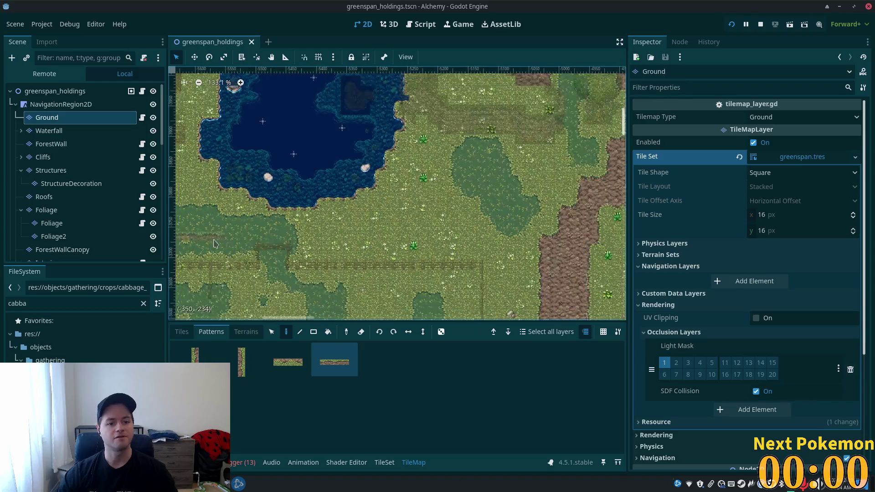
scroll(300, 240, "left", 10)
scroll(505, 205, "left", 10)
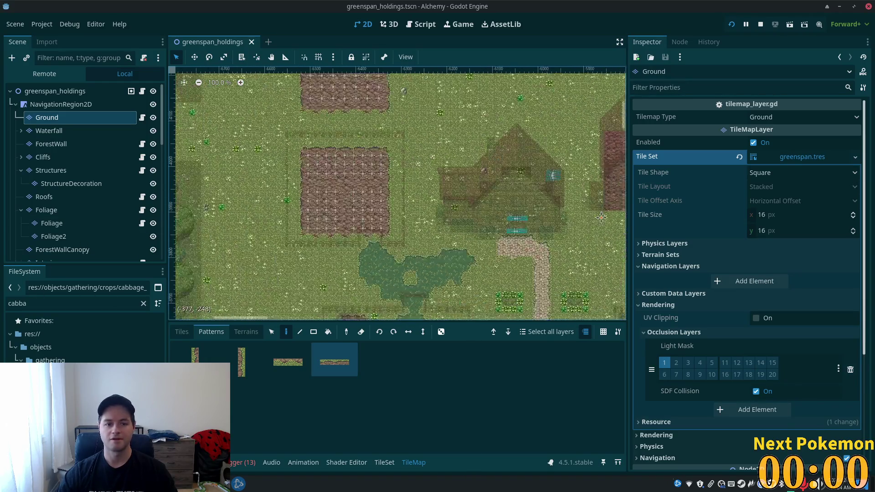
scroll(505, 205, "up", 4)
scroll(505, 205, "up", 4)
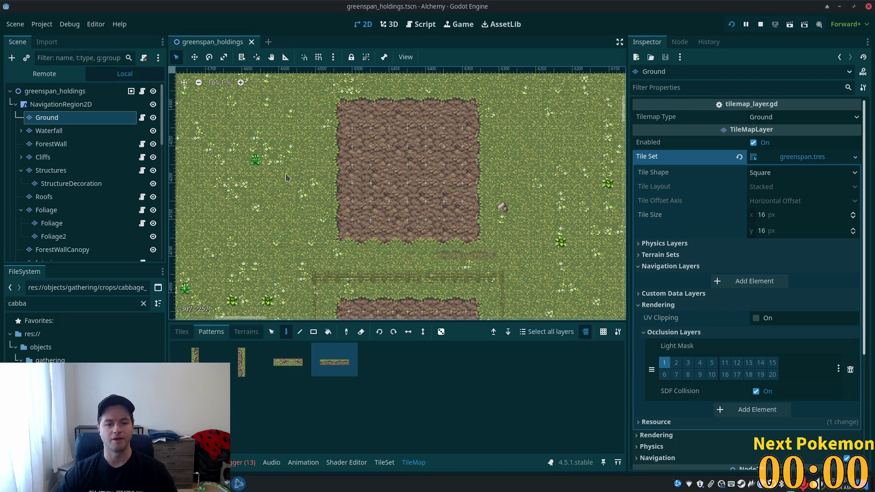
Select the greenspan_holdings root node in the Scene dock
left_click(195, 57)
left_click(179, 57)
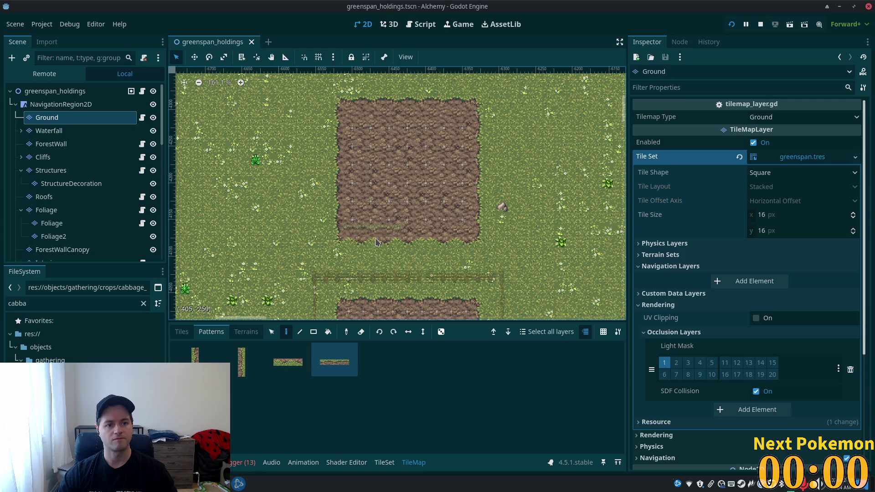
left_click(55, 91)
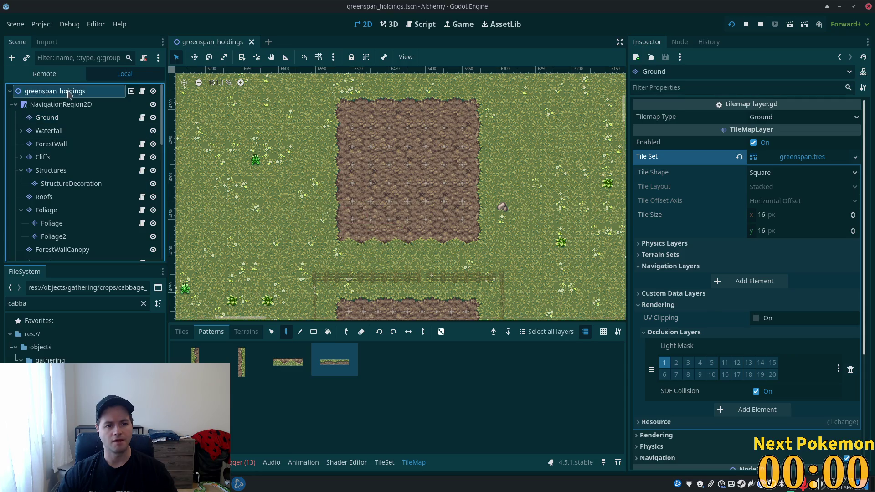
scroll(334, 221, "up", 5)
left_click(335, 218)
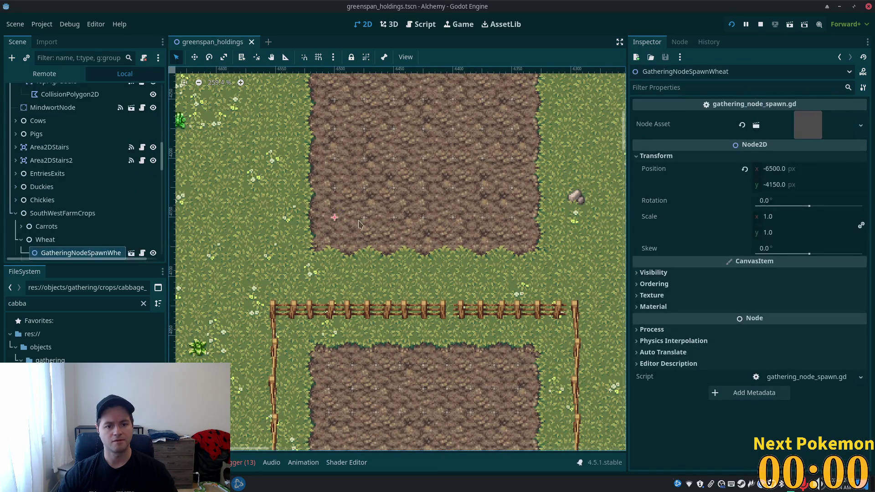
left_click(364, 218, "shift")
left_click(394, 217, "shift")
left_click(423, 218, "shift")
left_click(452, 217, "shift")
left_click(483, 218, "shift")
left_click(512, 218, "shift")
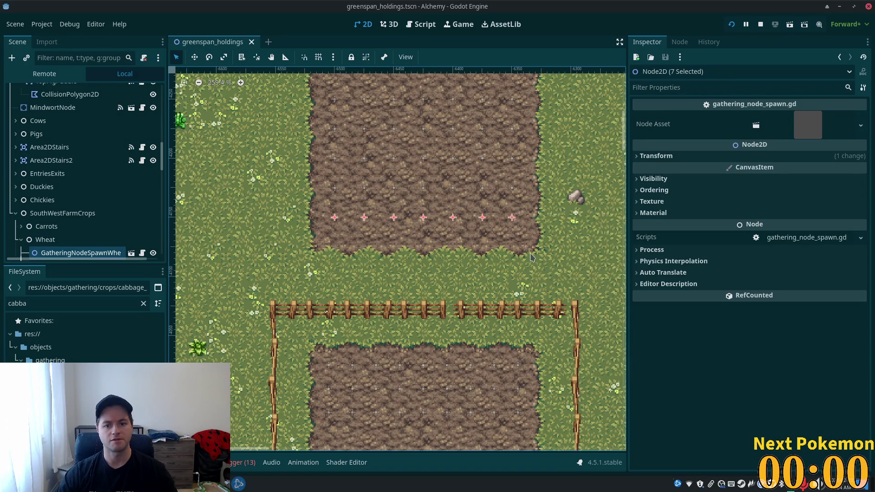
scroll(527, 263, "down", 7)
scroll(64, 94, "up", 10)
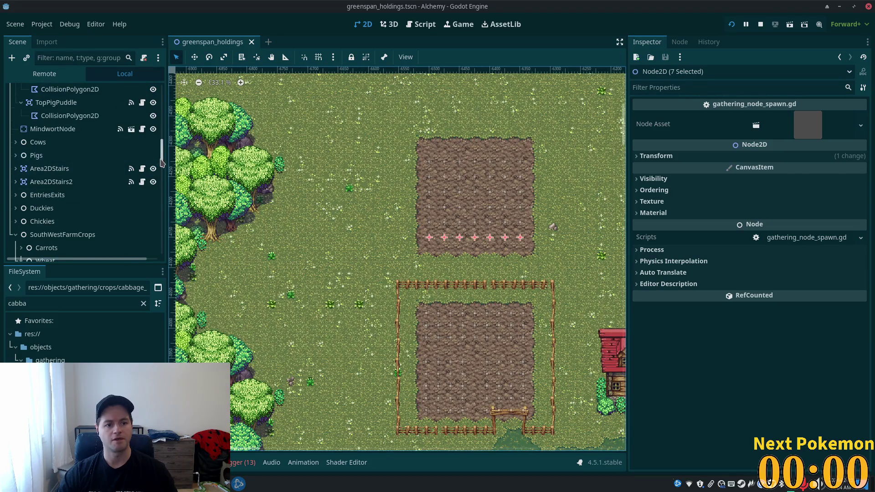
left_click(64, 94)
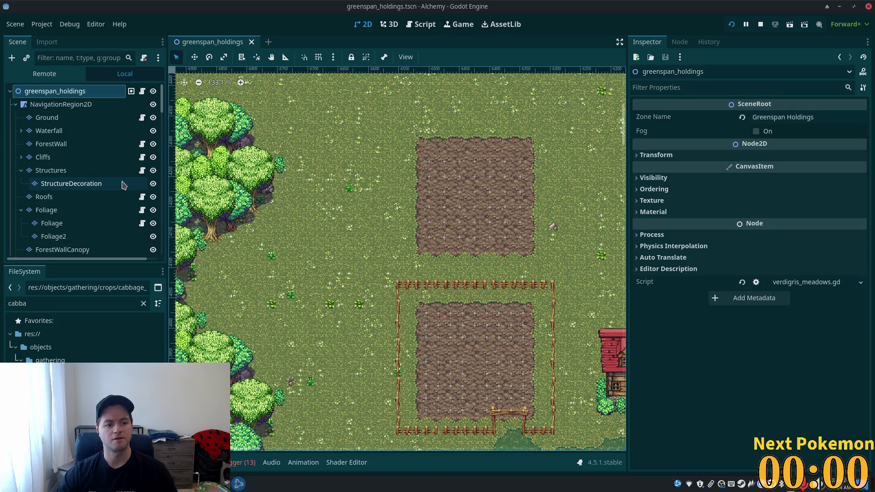
scroll(442, 258, "up", 7)
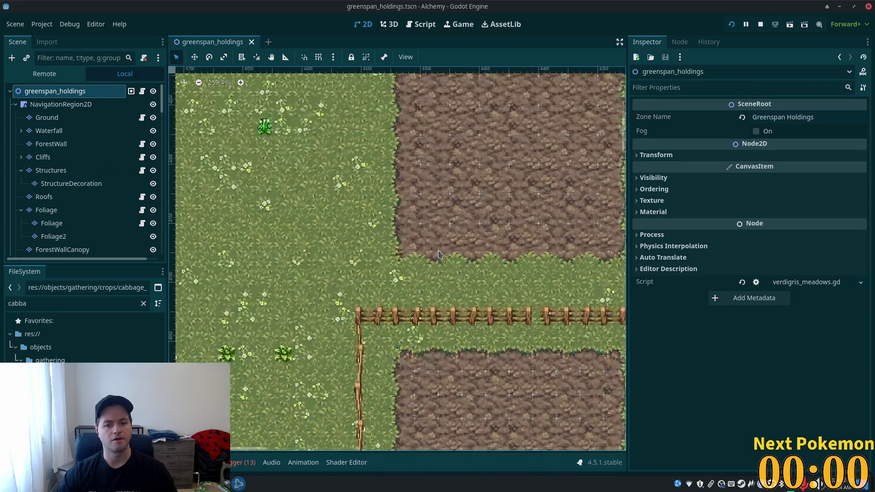
scroll(164, 107, "down", 10)
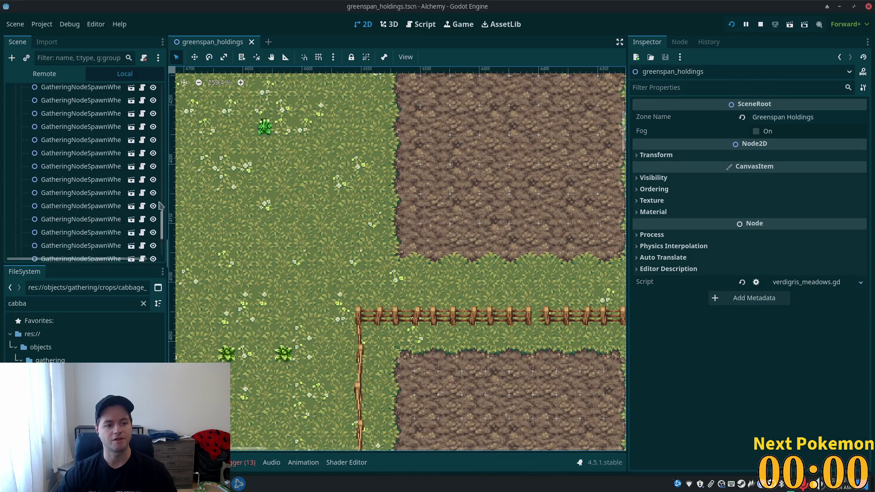
scroll(91, 87, "up", 10)
right_click(54, 94)
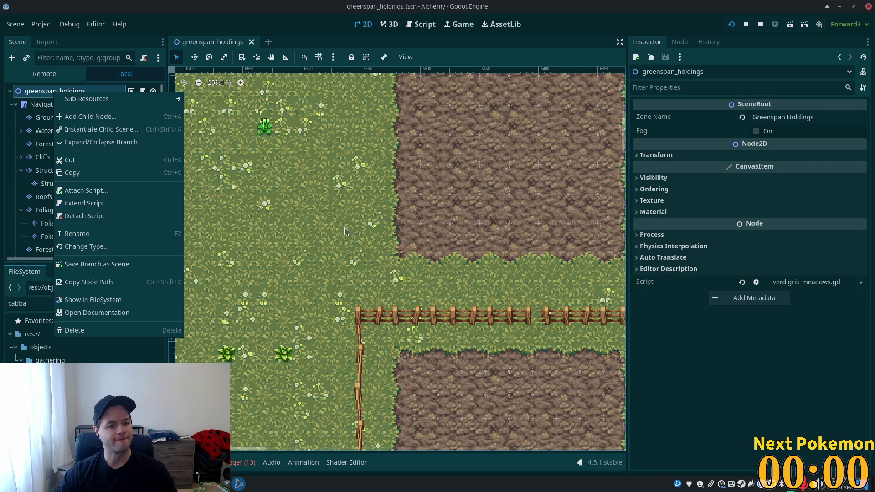
scroll(376, 231, "down", 1)
left_click(326, 222)
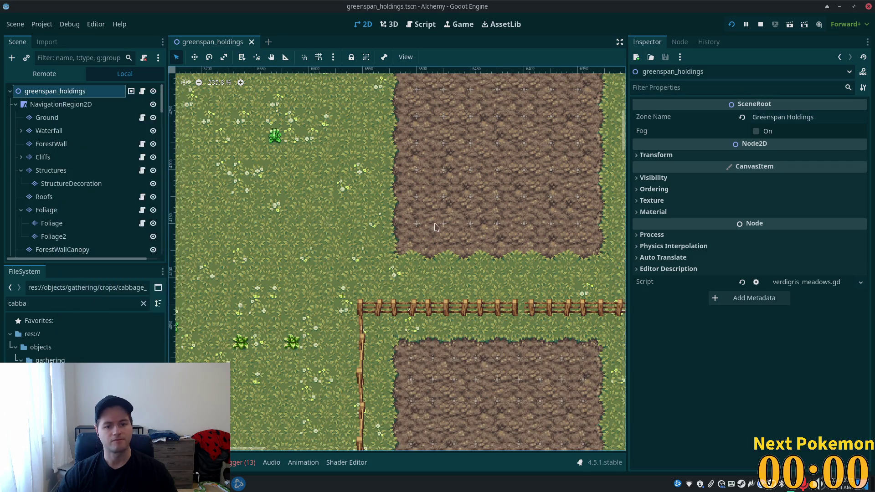
Select the row of seven wheat spawn markers on the dirt plot
left_click_drag(435, 228, 292, 233)
left_click(279, 233)
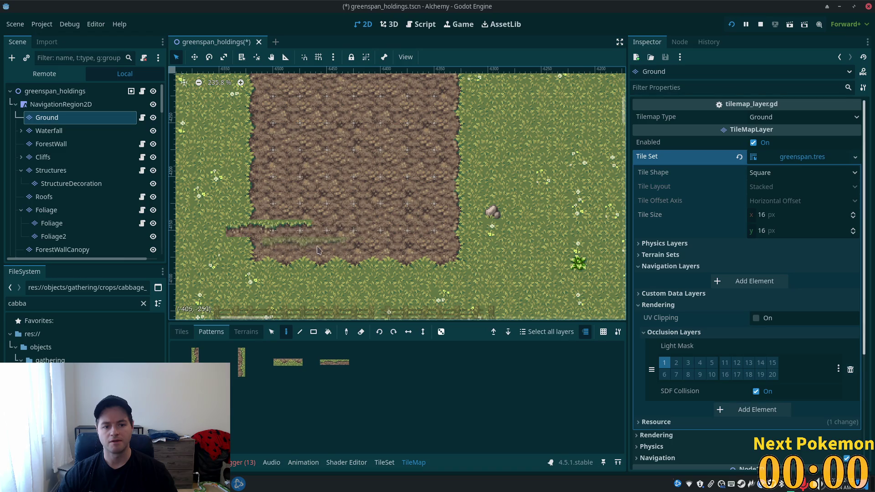
left_click(82, 90)
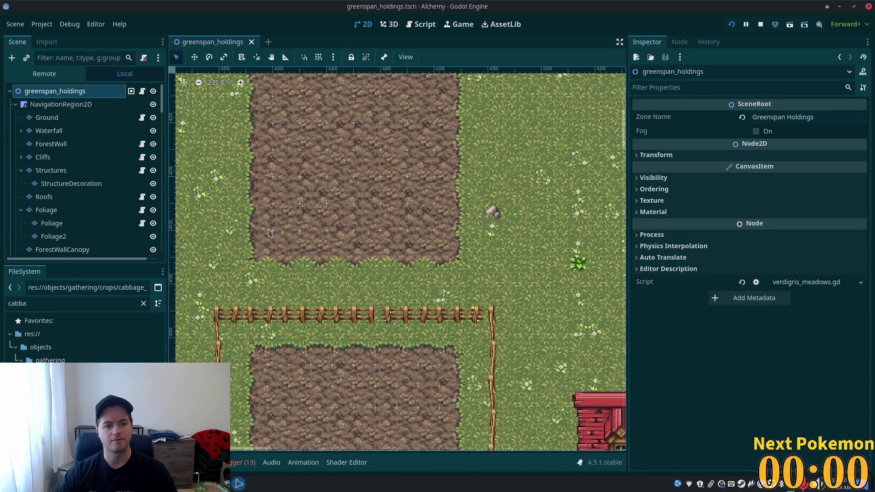
left_click(270, 233)
left_click(382, 234)
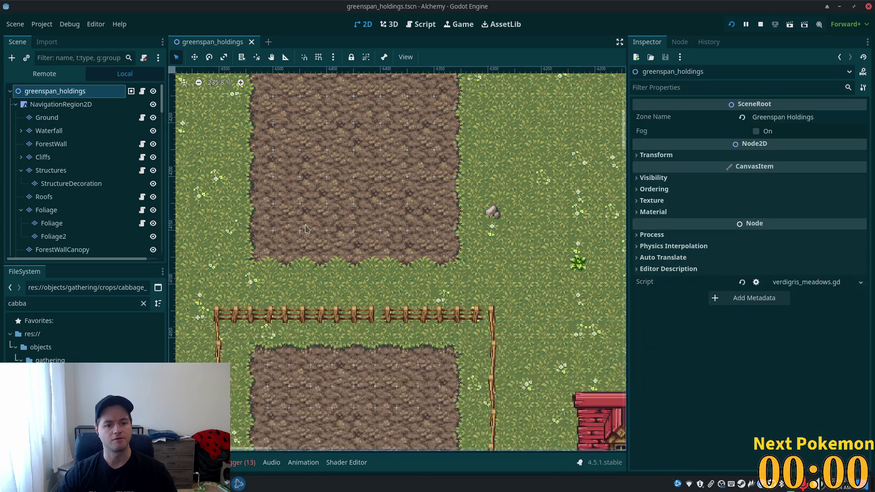
scroll(300, 225, "up", 4)
left_click(261, 233)
left_click(300, 231, "shift")
left_click(338, 232, "shift")
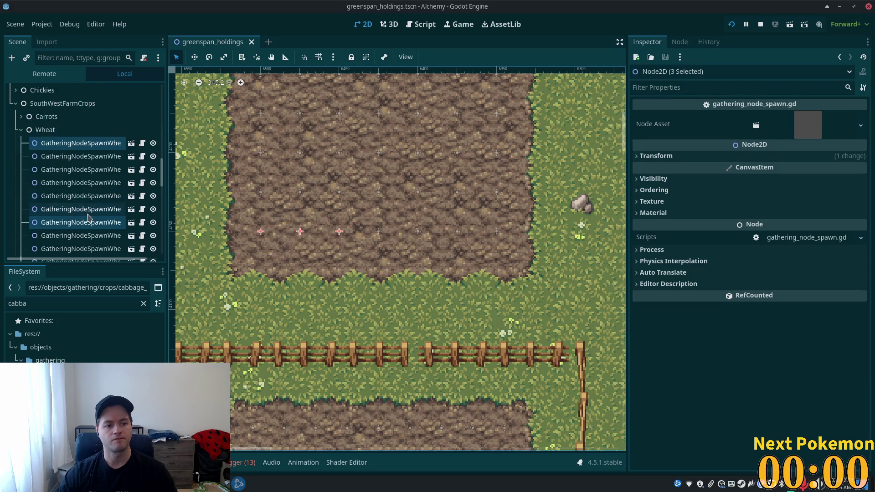
left_click(378, 232, "shift")
left_click(418, 232, "shift")
left_click(457, 231, "shift")
left_click(497, 232, "shift")
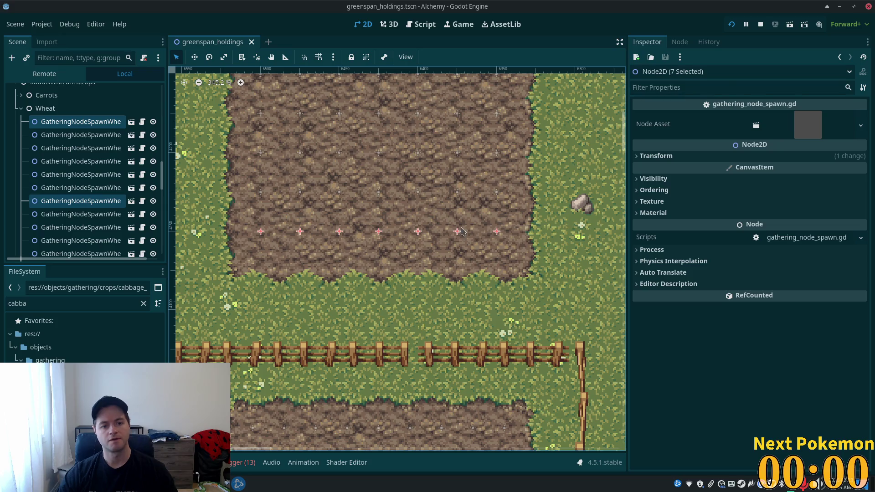
Copy the seven wheat spawn nodes and select the greenspan_holdings root
scroll(385, 255, "down", 3)
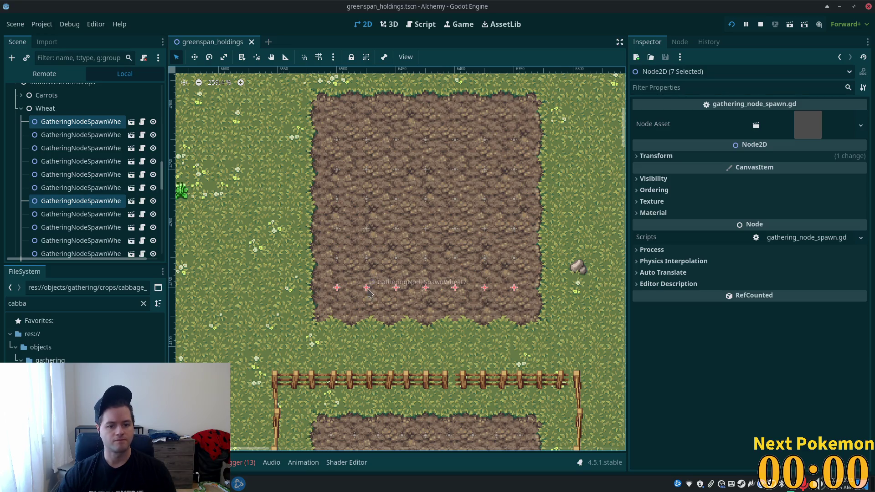
right_click(79, 124)
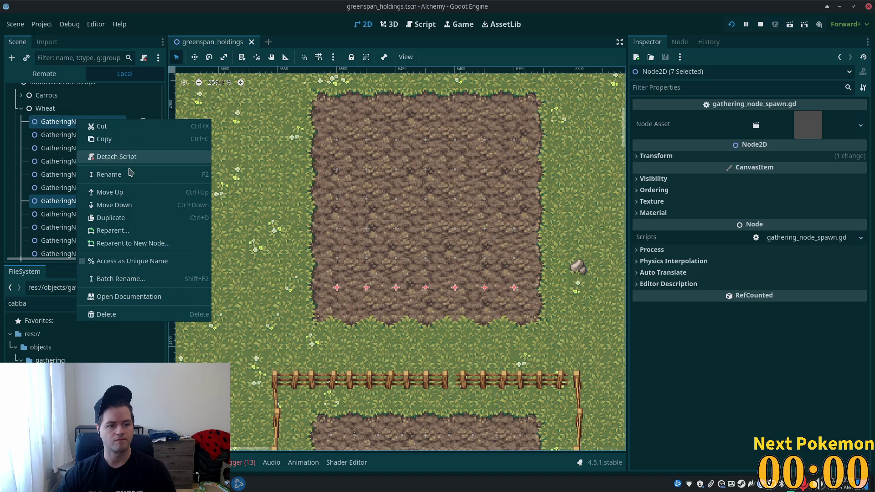
left_click(135, 141)
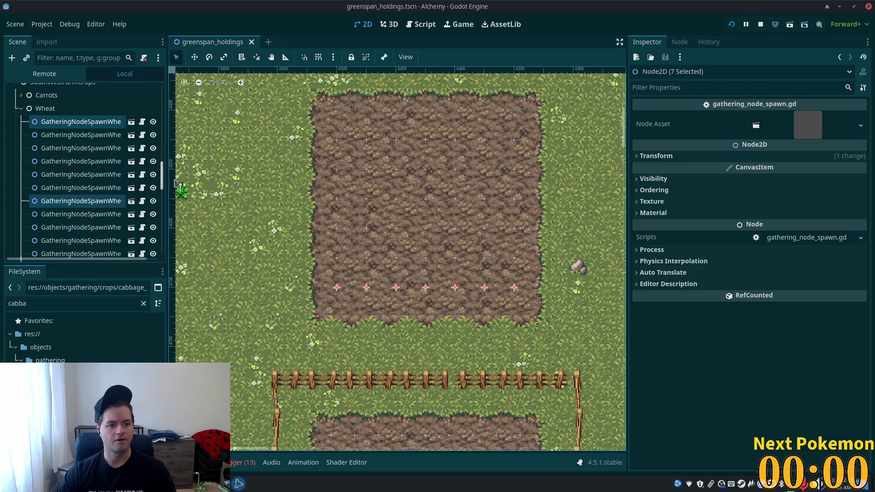
left_click_drag(162, 180, 163, 100)
left_click(55, 91)
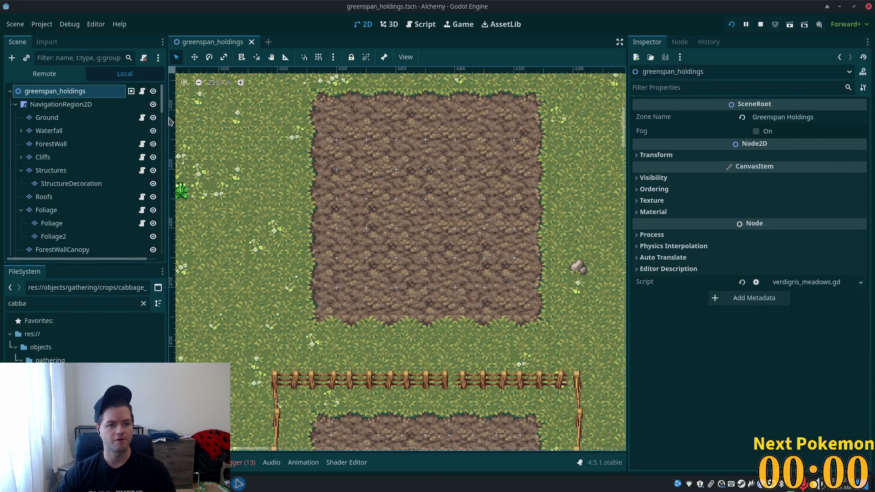
Paste the copied wheat spawn nodes under the greenspan_holdings root
right_click(57, 96)
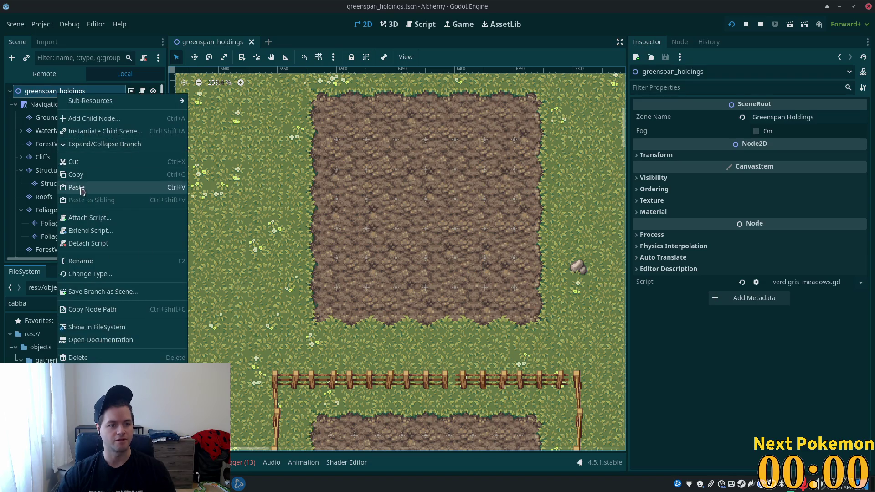
left_click(88, 189)
scroll(116, 209, "down", 4)
scroll(392, 241, "down", 2)
scroll(392, 242, "up", 1)
scroll(335, 208, "down", 9)
Move the seven pasted wheat markers to the bottom edge of the second dirt plot
left_click(194, 57)
scroll(372, 237, "right", 5)
scroll(373, 236, "down", 2)
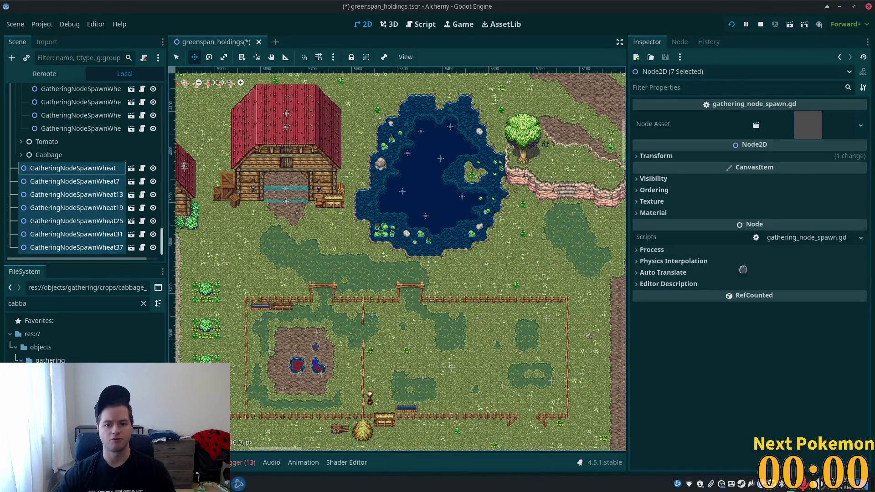
scroll(543, 303, "right", 7)
scroll(542, 303, "up", 1)
mouse_move(537, 384)
left_mouse_down()
mouse_move(489, 394)
mouse_move(489, 404)
left_mouse_up()
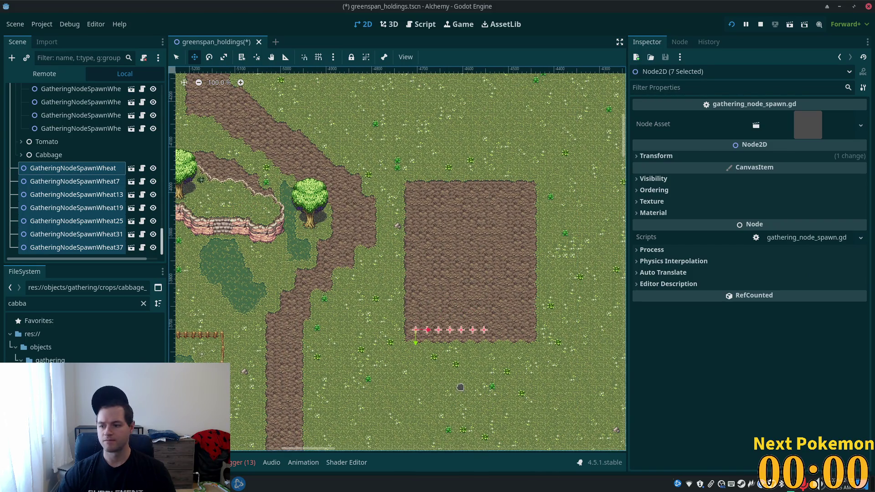
scroll(460, 387, "up", 10)
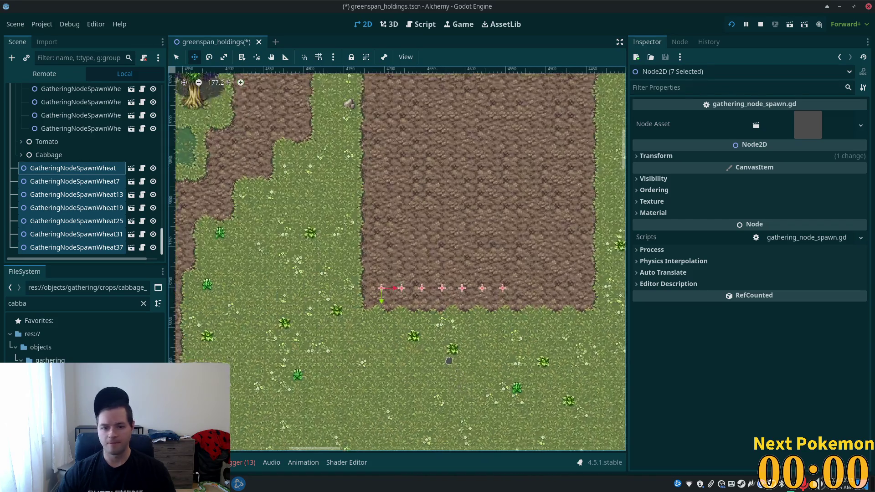
mouse_move(431, 377)
left_mouse_down()
mouse_move(443, 366)
mouse_move(436, 373)
left_mouse_up()
scroll(436, 372, "down", 4)
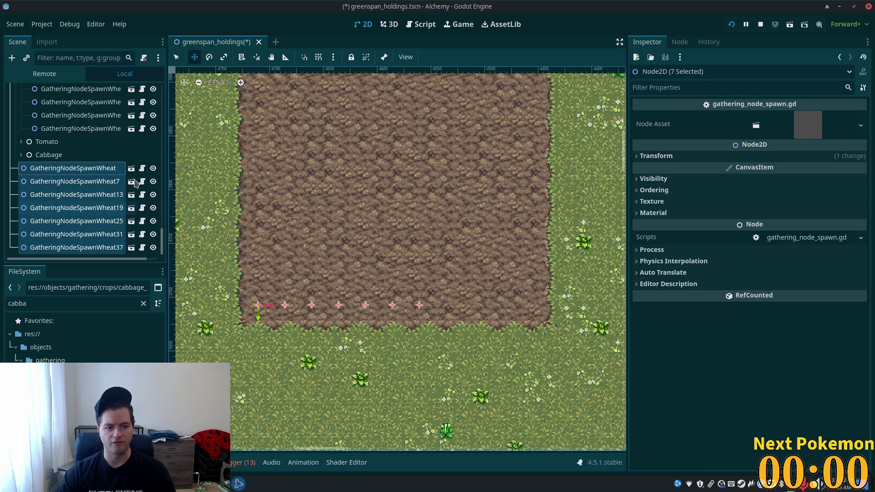
left_click(177, 57)
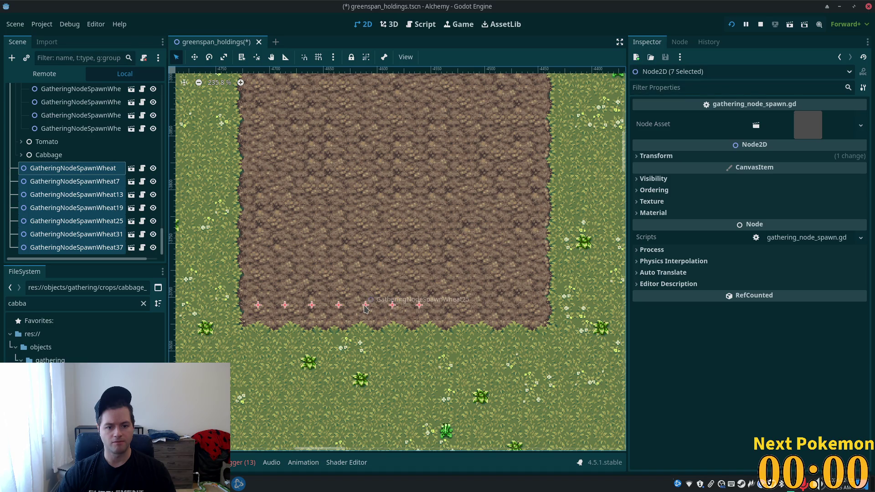
Duplicate wheat nodes 19, 25, 31 and 37 and shift the copies right along the plot edge
left_click(71, 169)
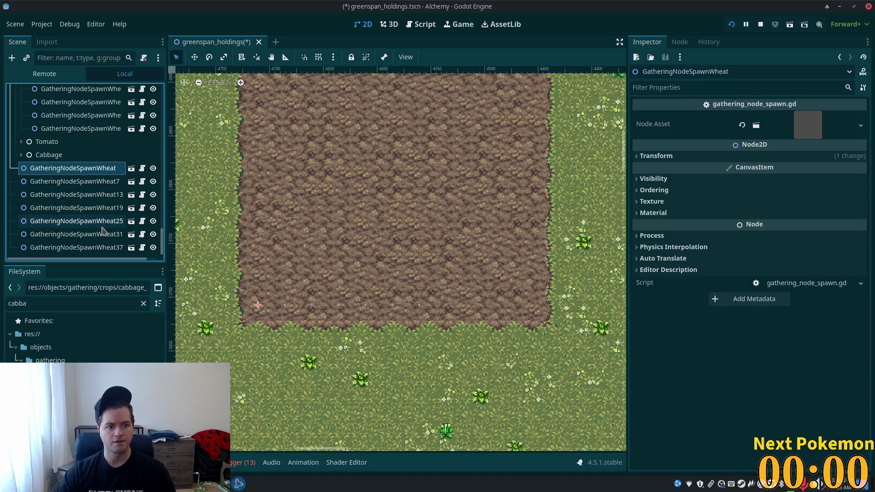
left_click(340, 306)
left_click(365, 307, "shift")
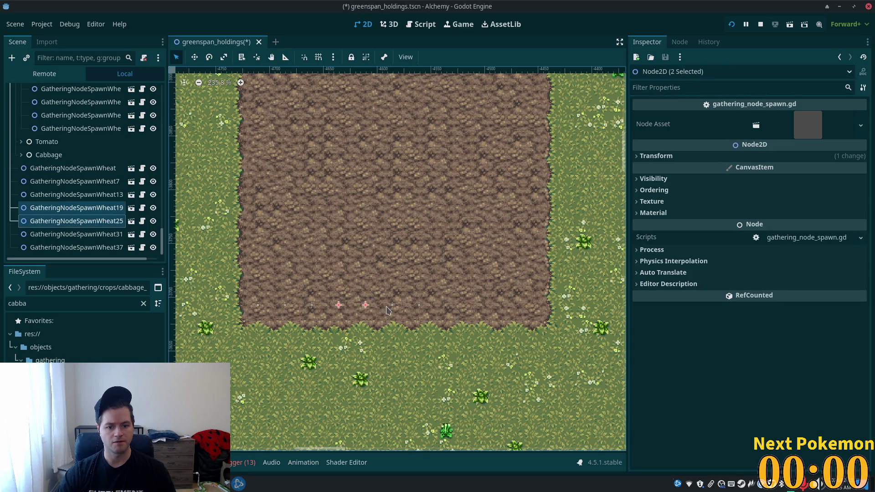
left_click(389, 307, "shift")
left_click(418, 307, "shift")
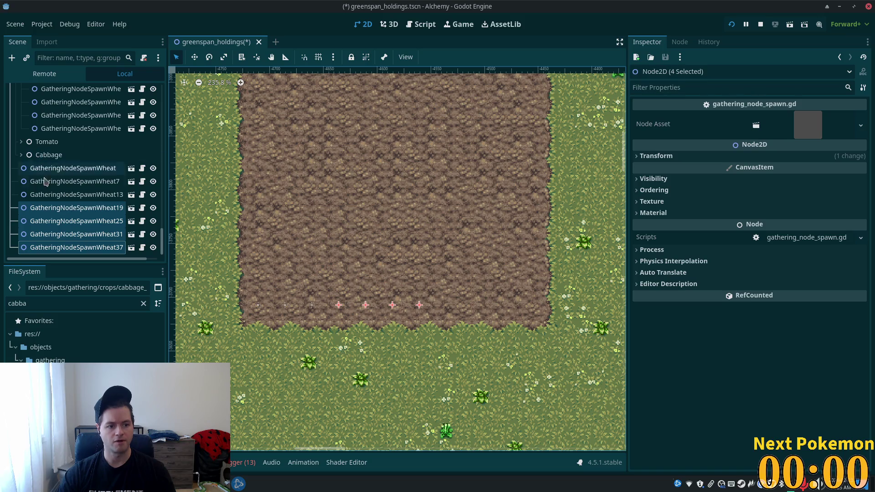
right_click(70, 220)
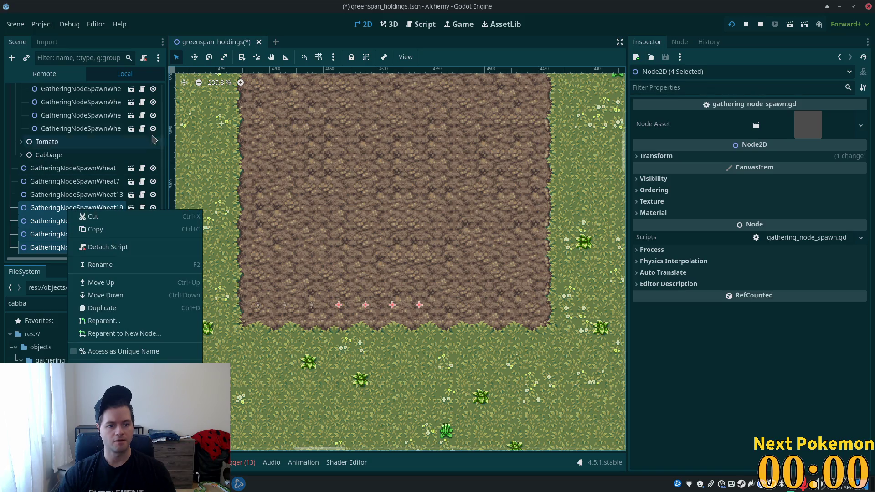
key("ctrl+d")
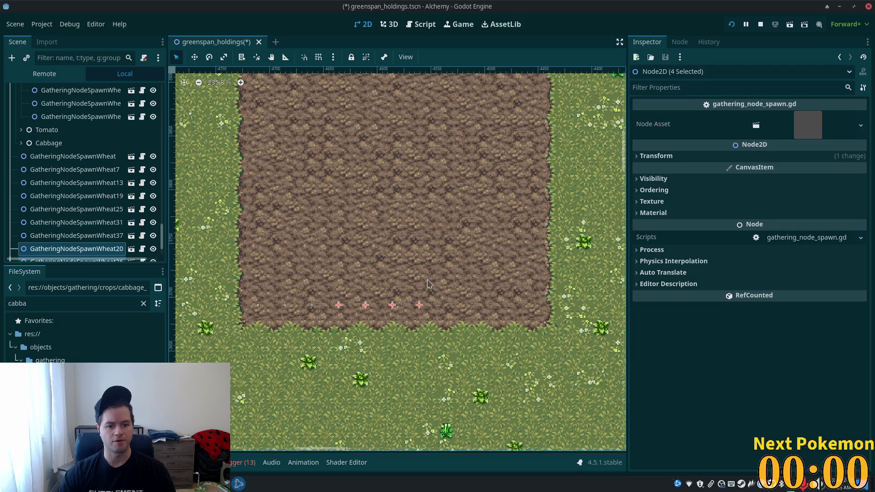
key("w")
mouse_move(355, 216)
left_mouse_down()
mouse_move(458, 212)
mouse_move(435, 214)
left_mouse_up()
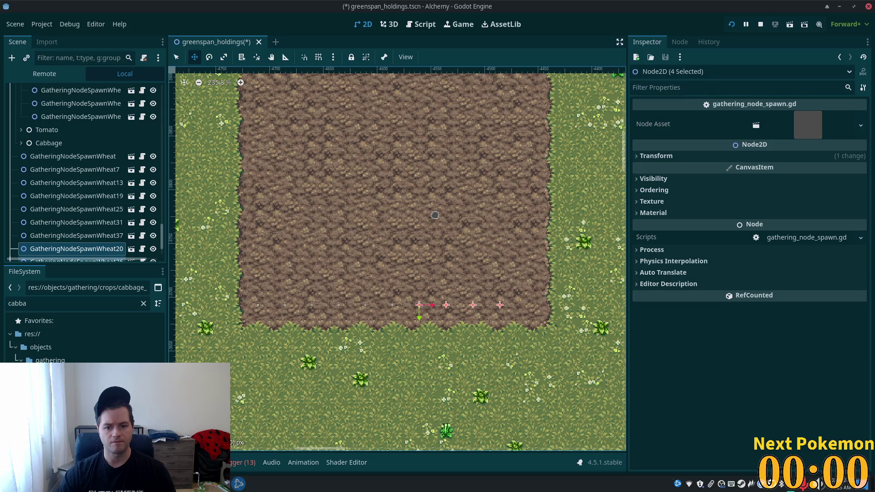
Delete the surplus GatheringNodeSpawnWheat20
scroll(93, 256, "down", 3)
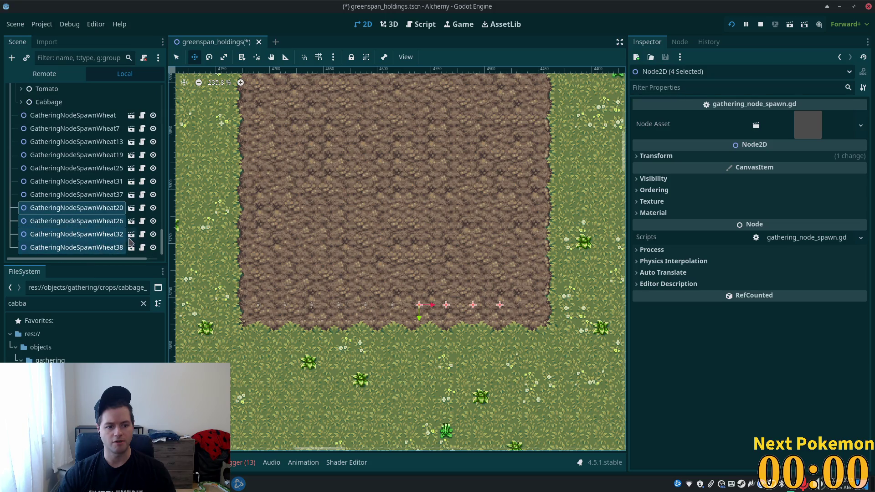
left_click(108, 211)
key("Delete")
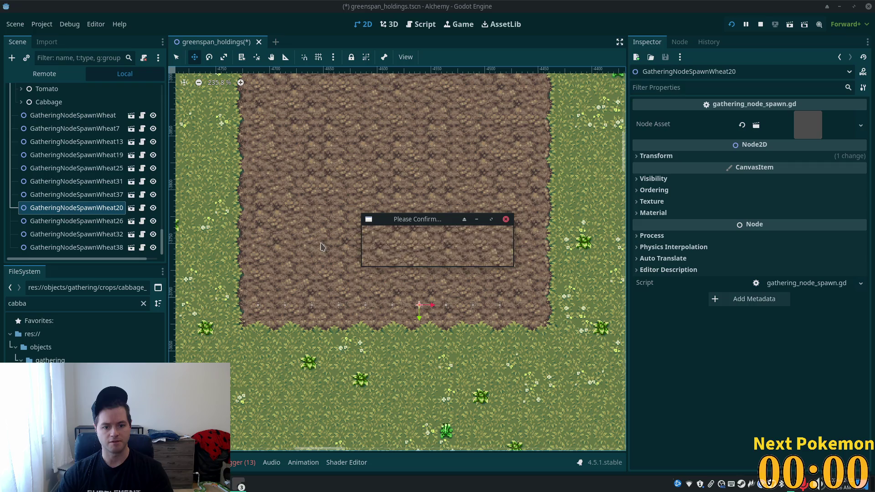
left_click(469, 254)
Duplicate GatheringNodeSpawnWheat32 and 38 and move the copies one spacing right
scroll(466, 373, "up", 4)
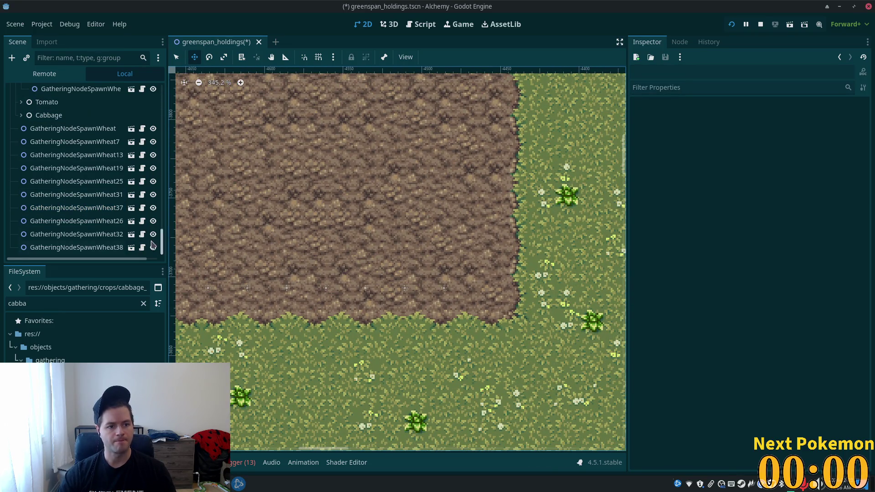
left_click(77, 234)
left_click(77, 247, "shift")
key("ctrl+d")
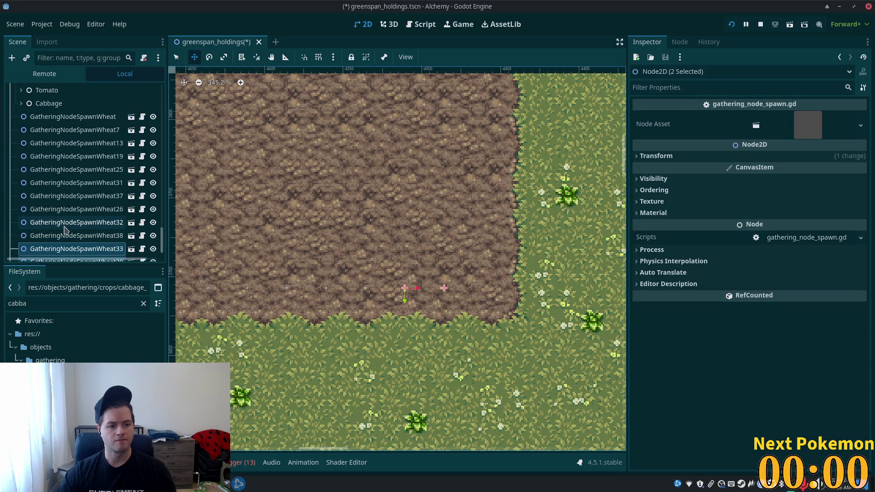
key("shift+Right")
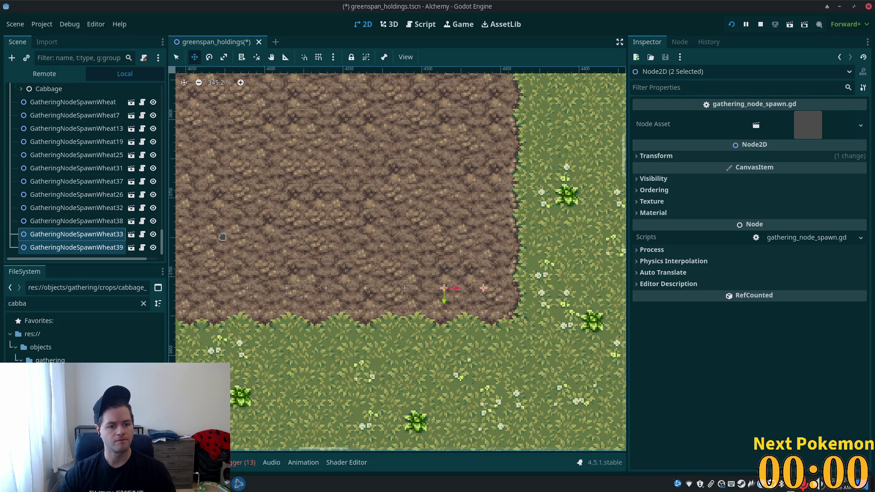
Delete the surplus GatheringNodeSpawnWheat33 and bring the whole dirt plot into view
scroll(336, 257, "down", 5)
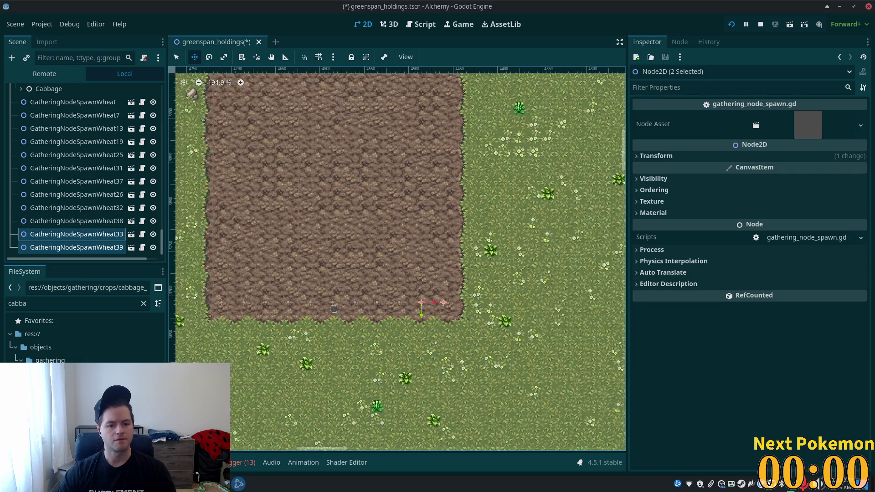
left_click(76, 233)
key("Delete")
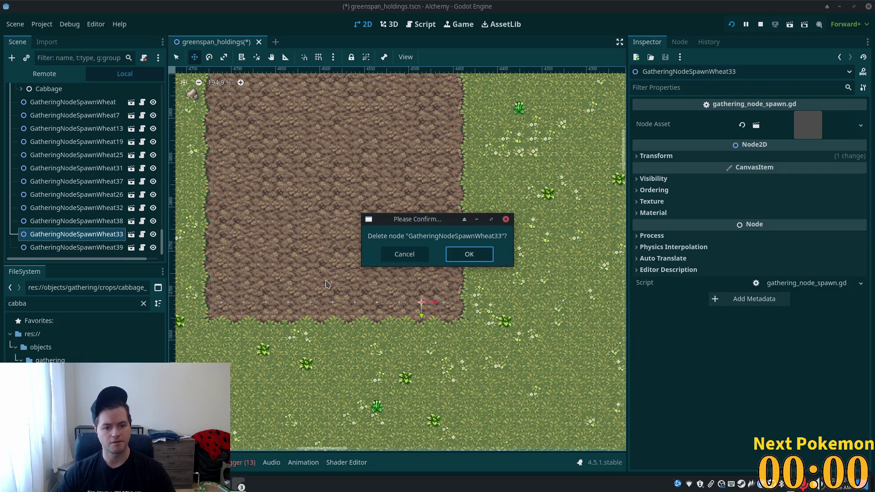
left_click(468, 257)
left_click_drag(324, 278, 392, 258)
left_click(54, 117)
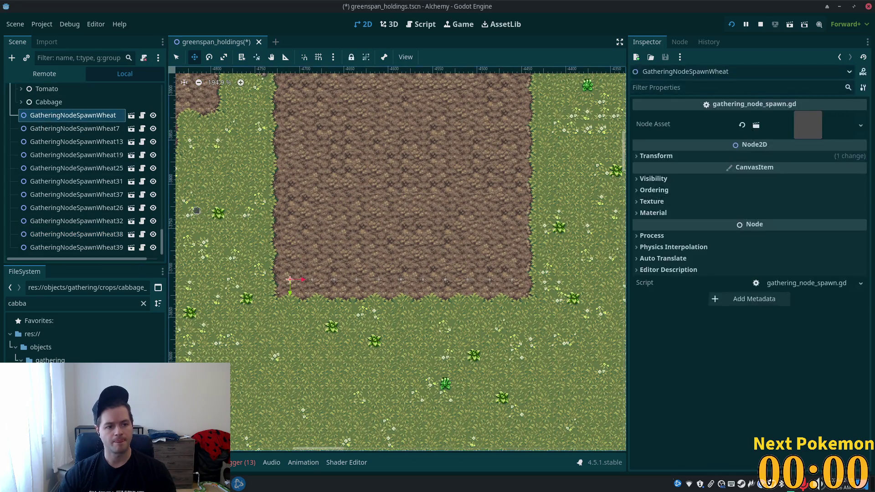
Set the y position of all eleven wheat spawn nodes to -3713
left_click(67, 247, "shift")
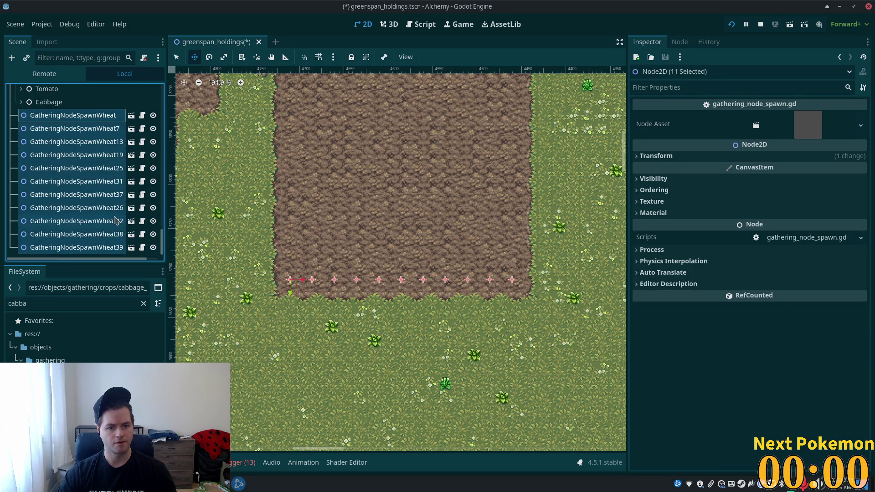
left_click(73, 260)
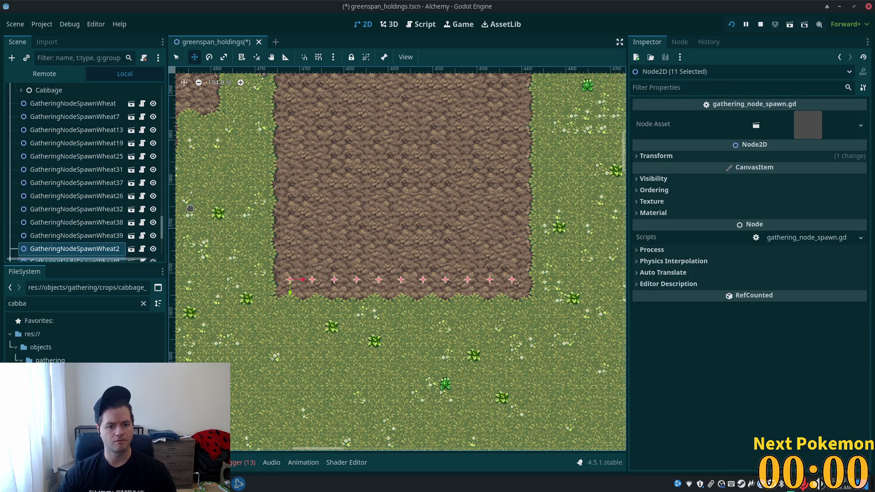
left_click(675, 156)
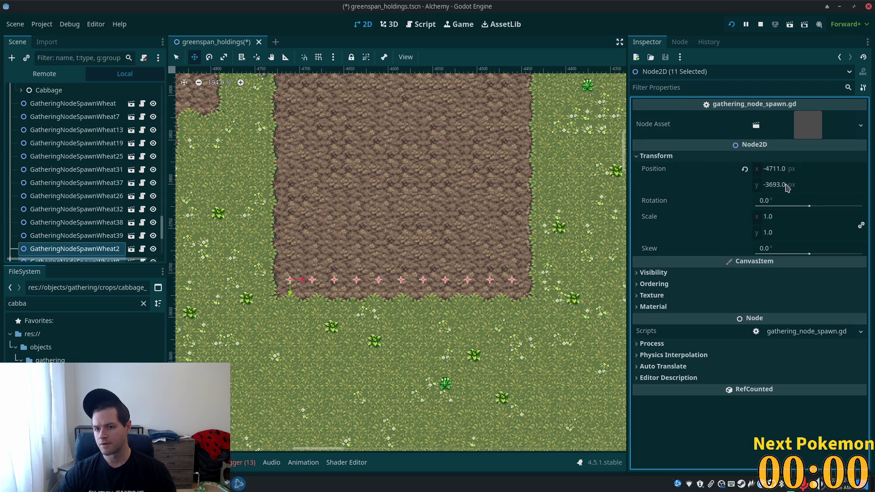
left_click(787, 185)
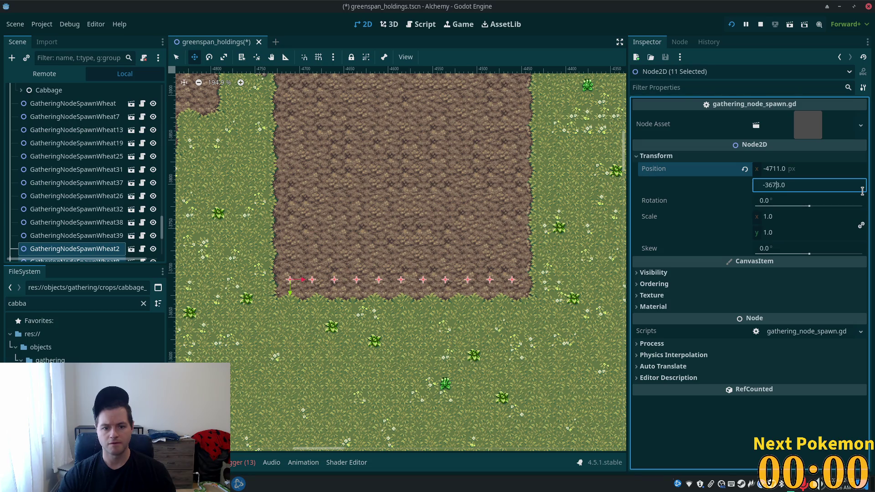
key("Tab")
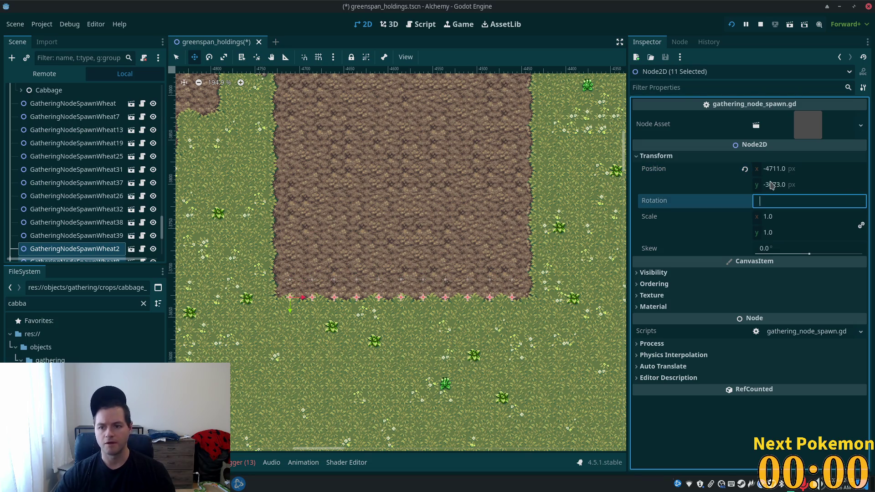
left_click(773, 185)
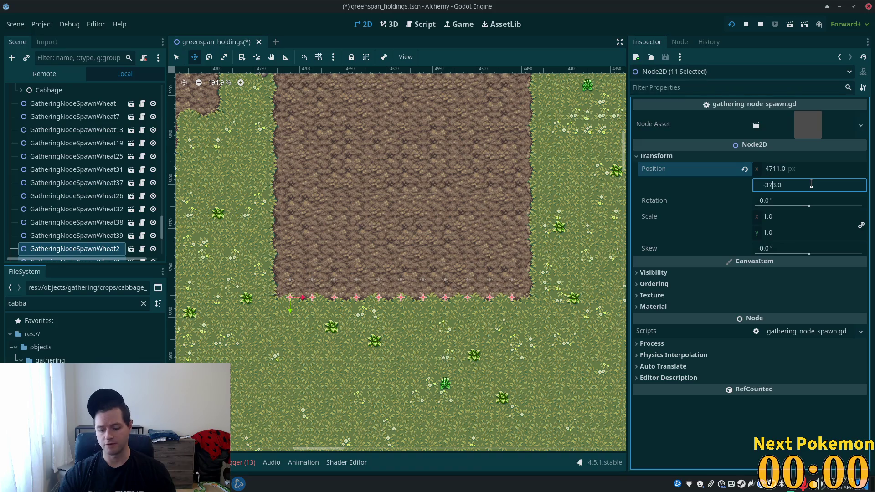
key("Tab")
Commit a 0.0 rotation for the selected wheat nodes
scroll(381, 310, "up", 2)
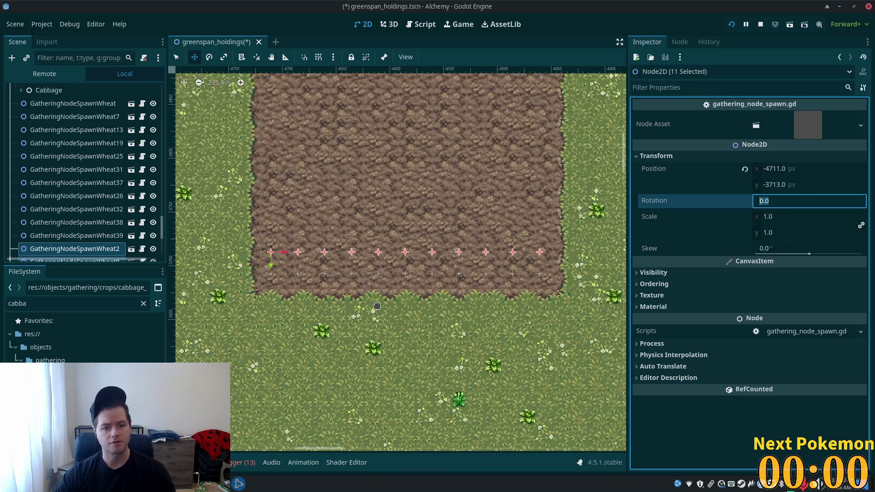
mouse_move(162, 226)
left_mouse_down()
mouse_move(173, 178)
mouse_move(172, 223)
mouse_move(177, 142)
left_mouse_up()
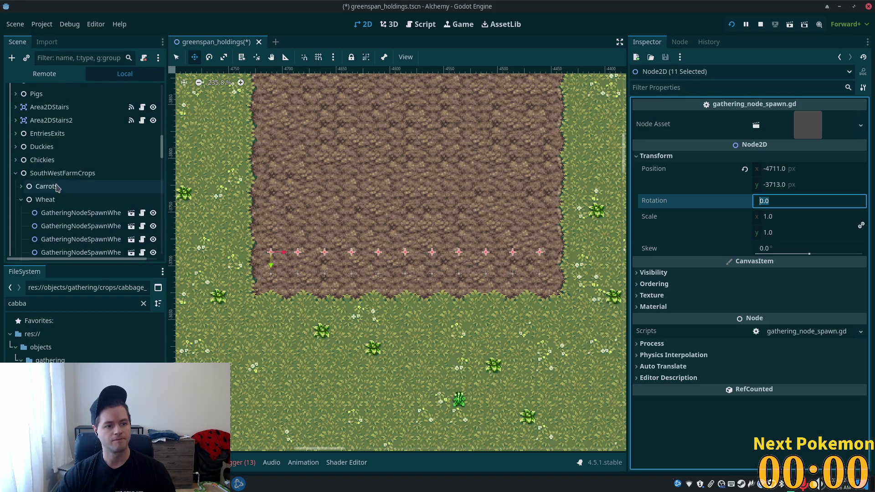
left_click(21, 199)
scroll(91, 191, "down", 5)
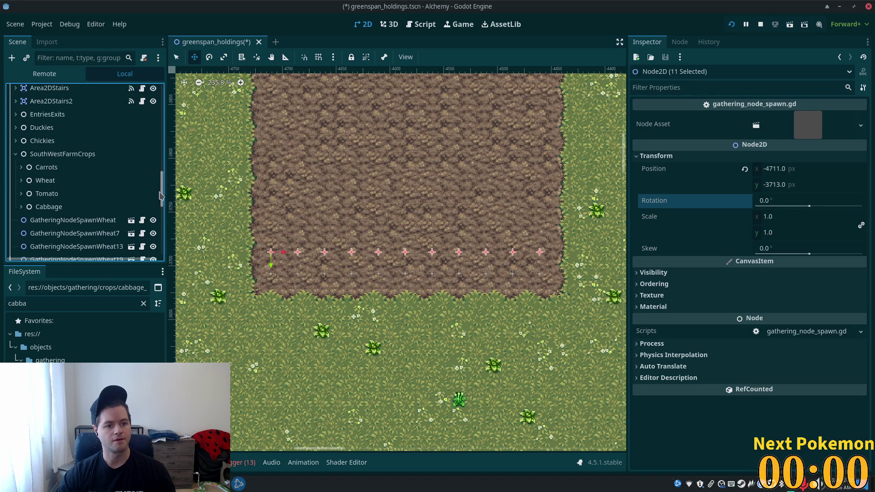
scroll(136, 192, "up", 3)
left_click(73, 149)
scroll(87, 205, "down", 5)
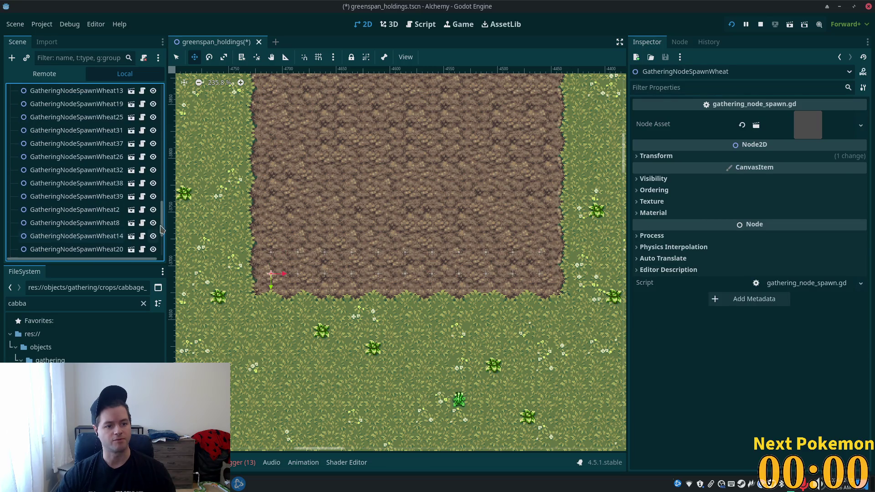
scroll(94, 252, "down", 1)
left_click(93, 250, "shift")
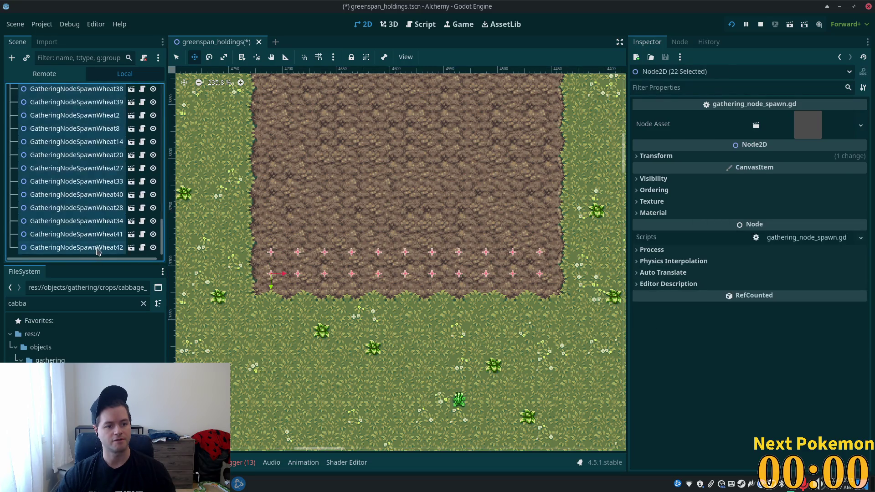
scroll(283, 218, "down", 5)
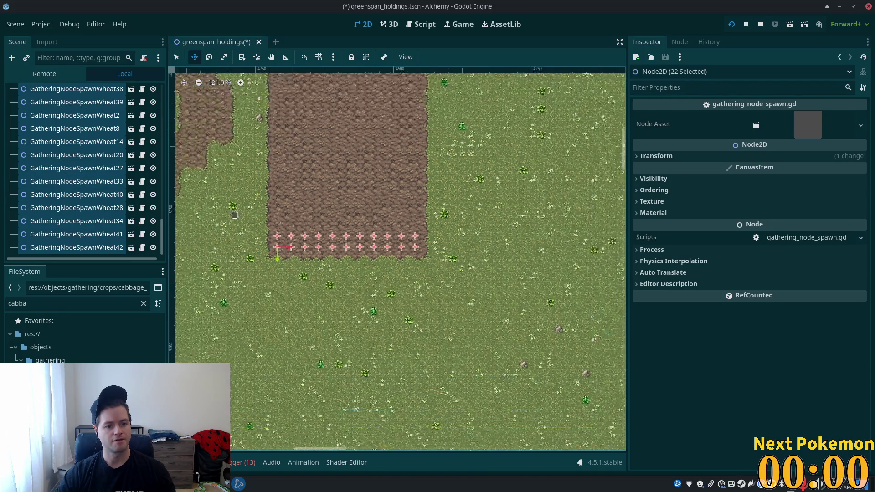
left_click_drag(159, 234, 162, 205)
scroll(148, 206, "down", 8)
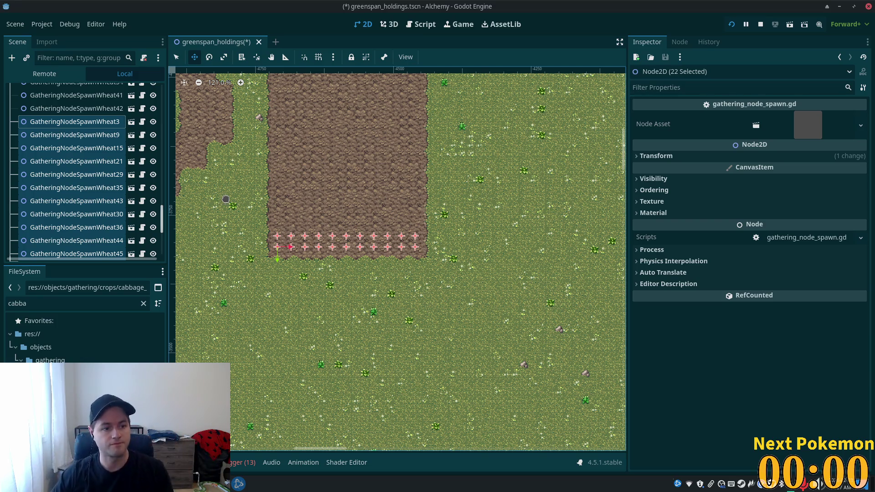
scroll(264, 202, "down", 2)
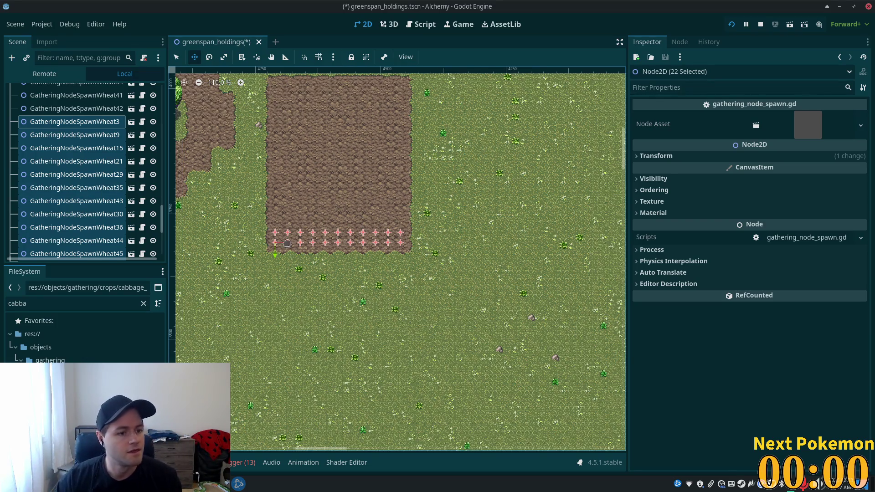
scroll(252, 258, "up", 4)
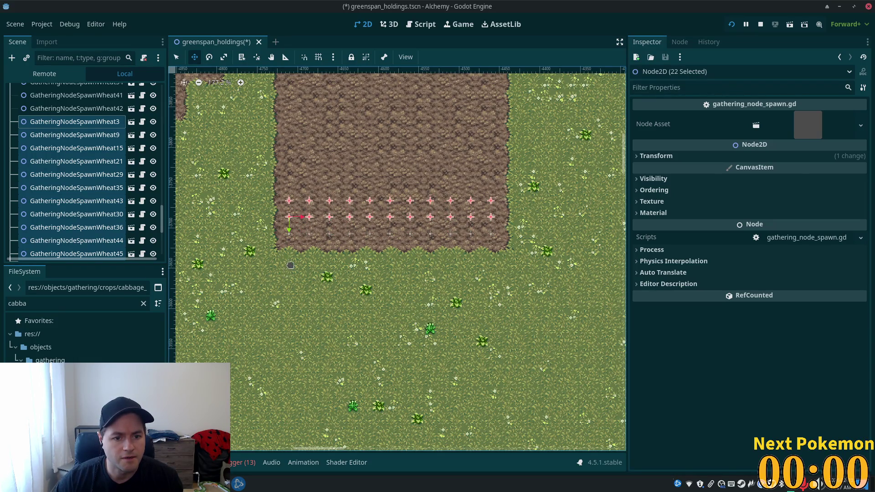
scroll(290, 254, "up", 7)
left_click_drag(385, 290, 373, 317)
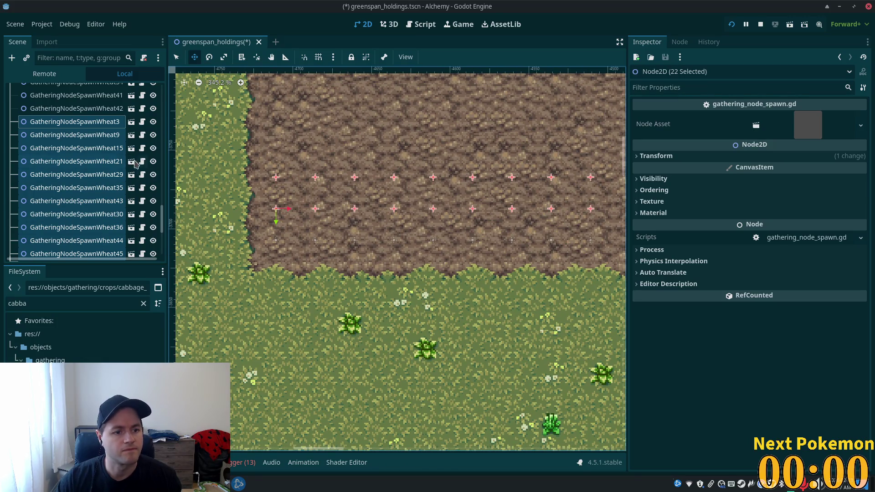
scroll(343, 252, "down", 3)
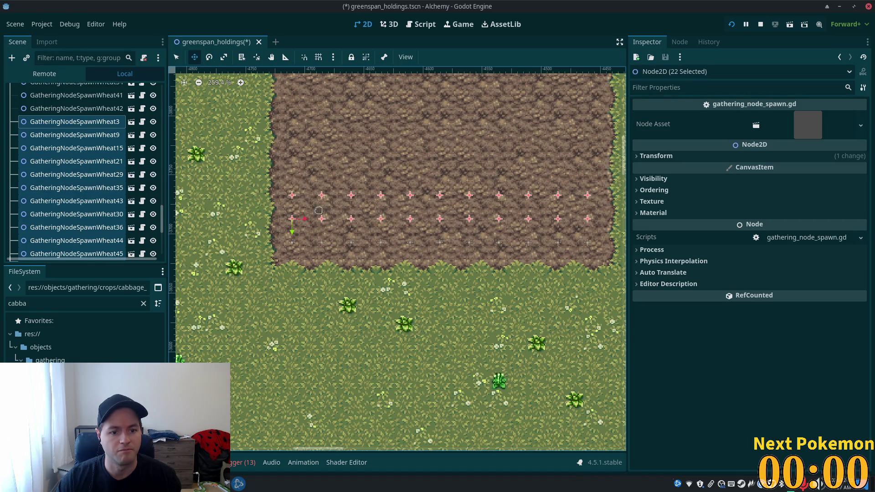
left_click(81, 127)
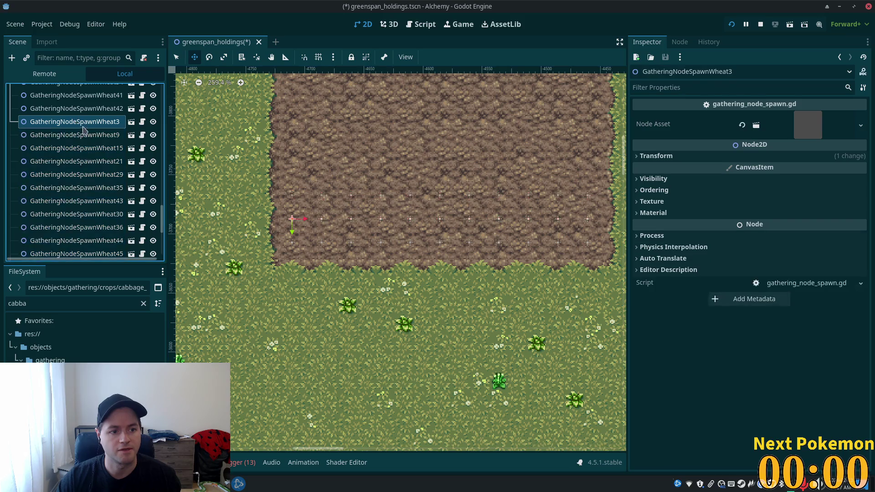
Delete a row of eleven wheat spawn nodes starting at GatheringNodeSpawnWheat9
left_click(90, 135, "ctrl")
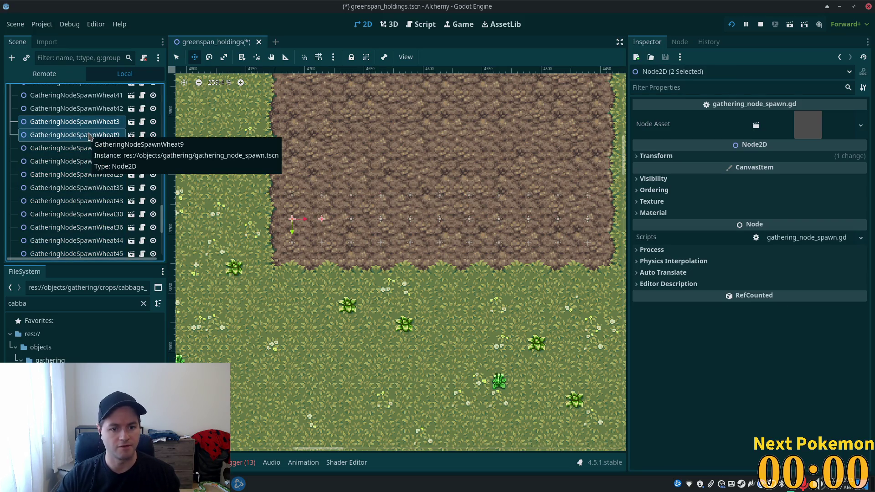
key("shift+Down")
key("shift+Down")
key("shift+Down")
key("Delete")
left_click(469, 260)
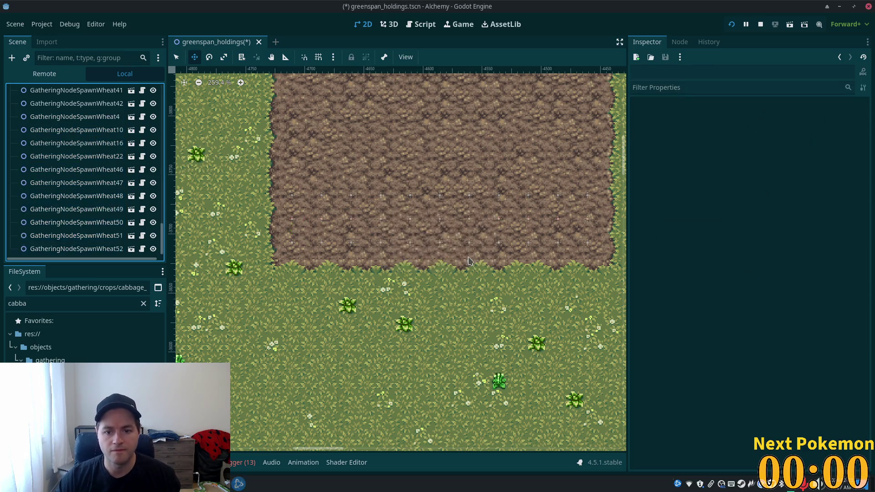
Select all 33 wheat markers through GatheringNodeSpawnWheat52 and move them higher up the dirt patch
left_click_drag(161, 233, 162, 173)
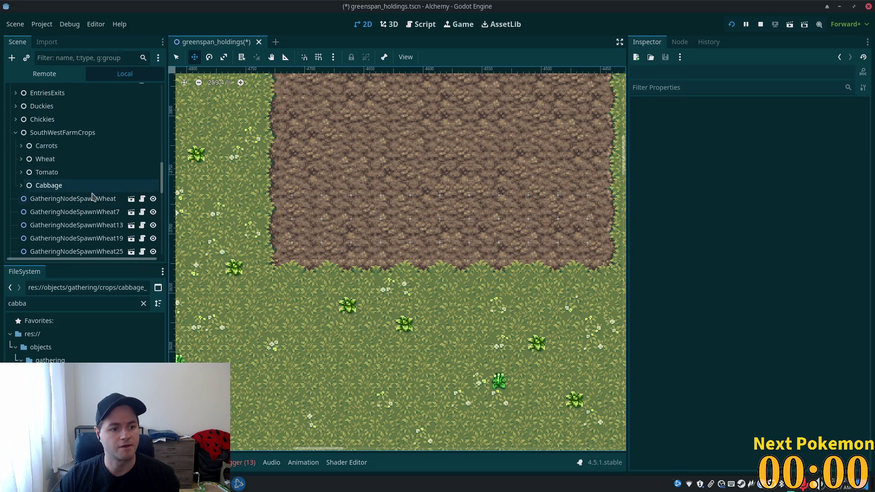
left_click(93, 198)
scroll(91, 219, "down", 5)
left_click(89, 249, "shift")
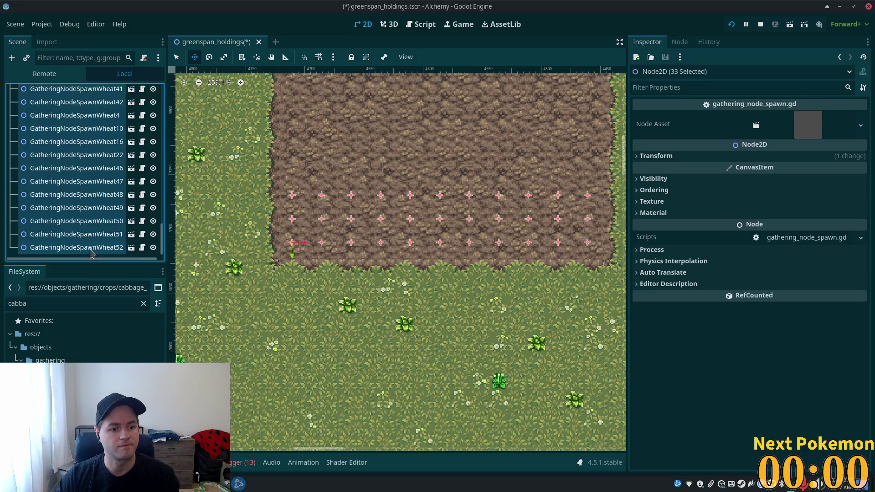
left_click_drag(89, 254, 246, 272)
scroll(105, 243, "down", 5)
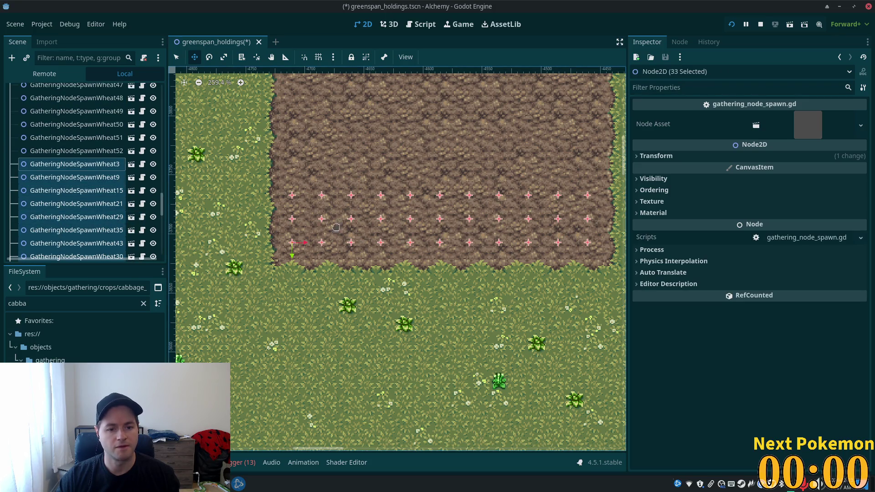
left_click_drag(267, 297, 269, 249)
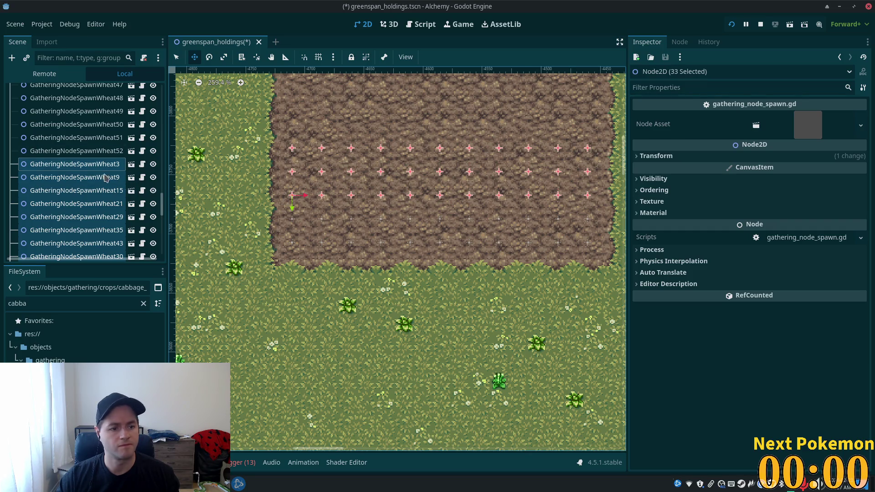
Delete another row of eleven wheat nodes starting at GatheringNodeSpawnWheat3
scroll(100, 159, "down", 3)
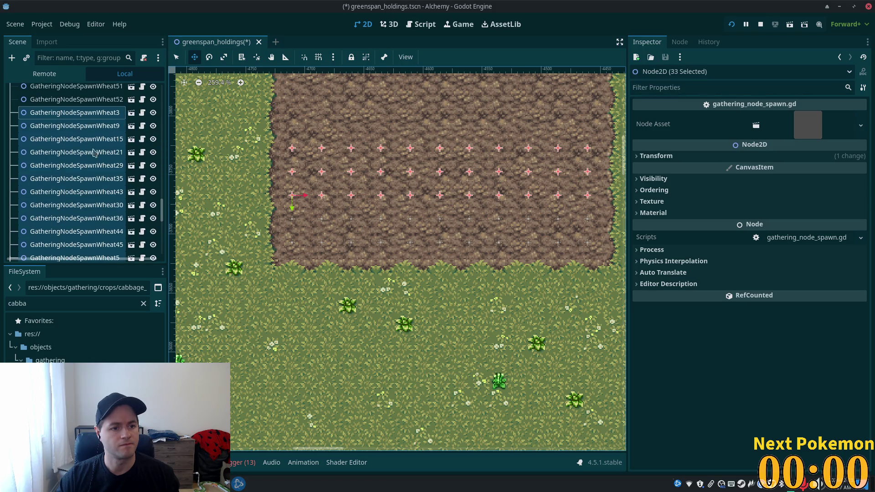
left_click(64, 116)
key("shift+Down")
key("shift+Down")
key("shift+Down")
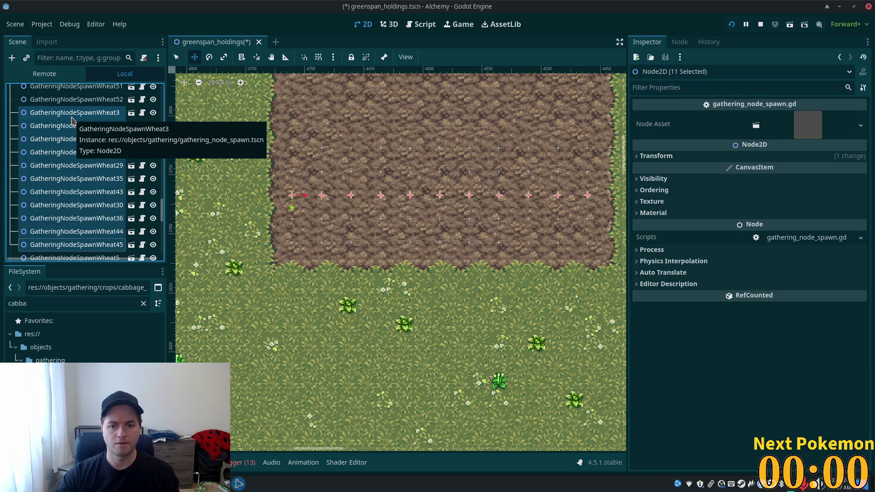
key("Delete")
left_click(462, 253)
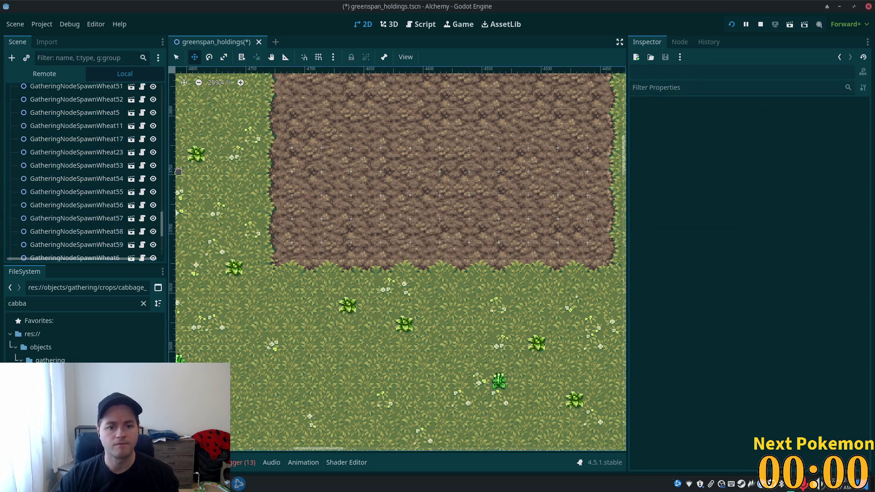
left_click_drag(163, 231, 166, 167)
left_click(155, 171)
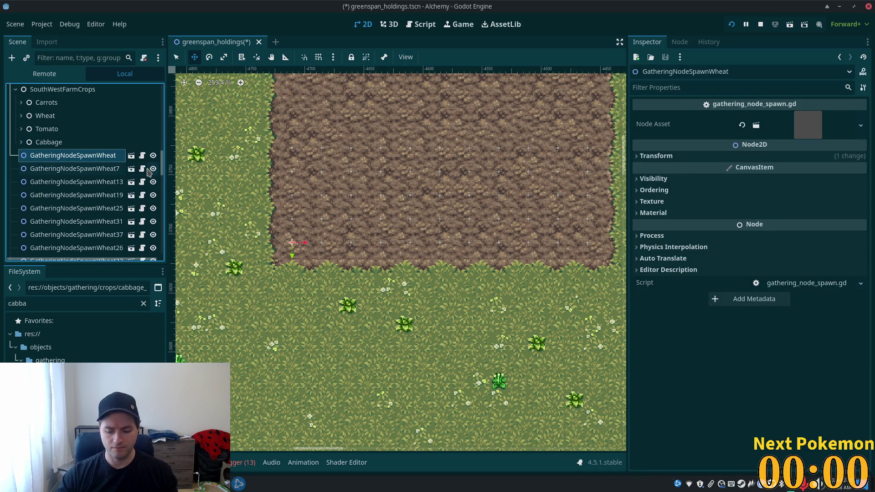
Select all 55 wheat spawn markers through GatheringNodeSpawnWheat66 and move them about 140 px up
scroll(91, 205, "down", 10)
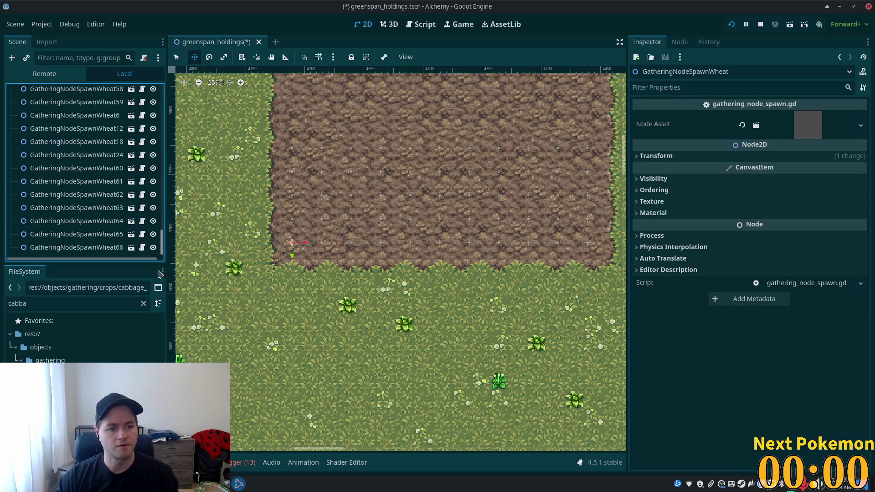
left_click(88, 247, "shift")
scroll(303, 255, "down", 4)
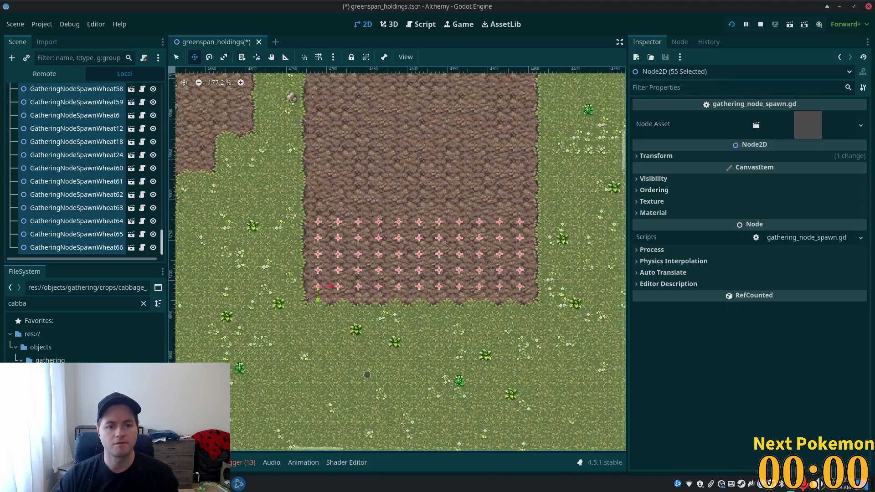
left_click_drag(265, 326, 267, 317)
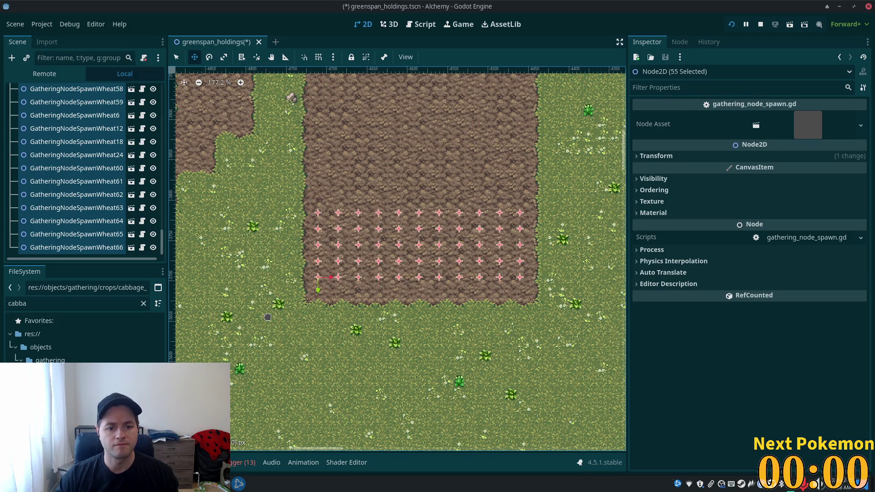
key("ctrl+z")
key("Down")
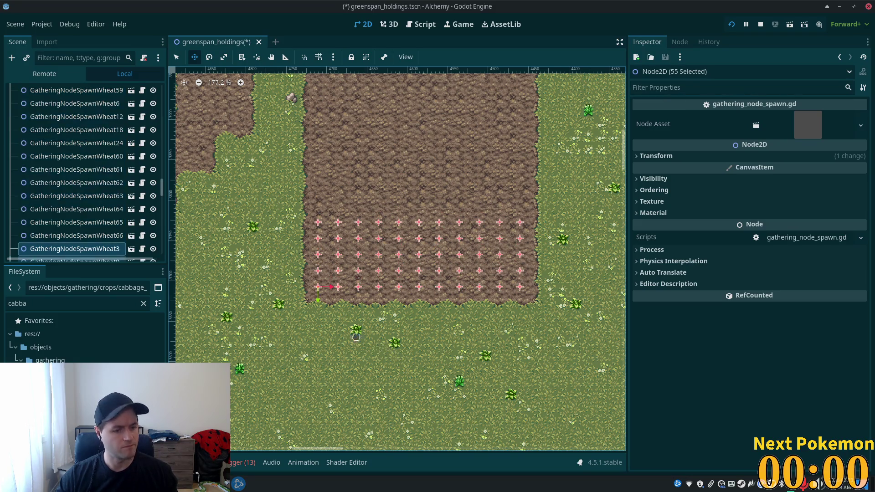
left_click_drag(299, 334, 297, 273)
Select GatheringNodeSpawnWheat3's row of 11 wheat spawn nodes and delete them
scroll(306, 288, "up", 10)
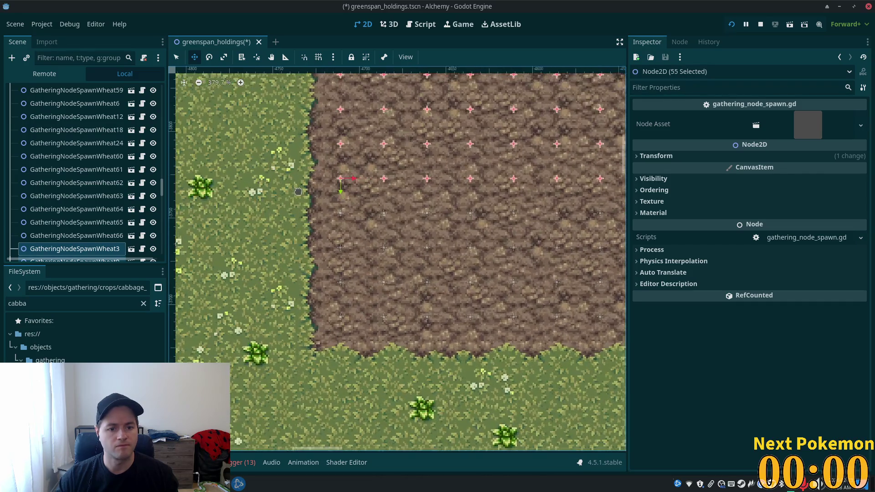
scroll(257, 253, "up", 3)
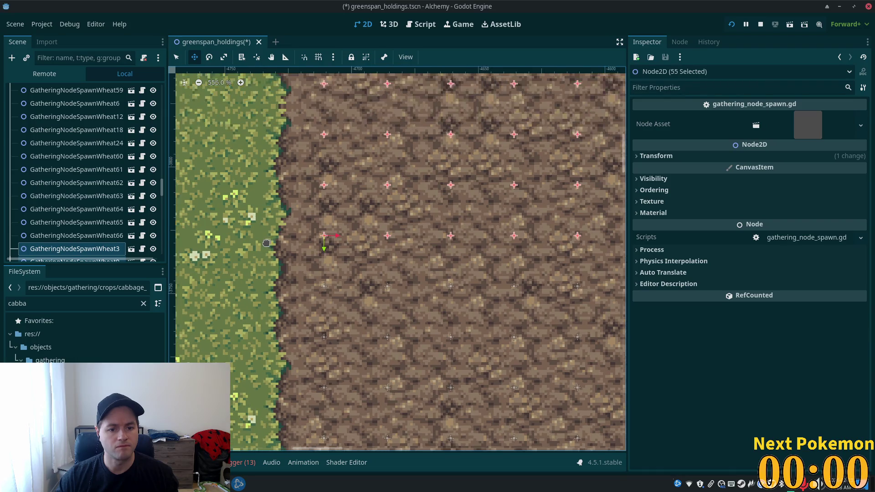
scroll(266, 245, "down", 12)
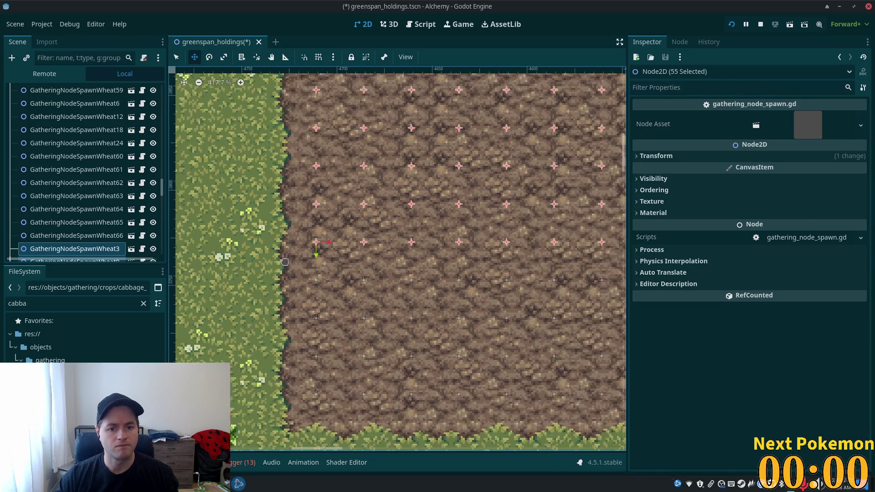
scroll(200, 254, "down", 3)
left_click(89, 248)
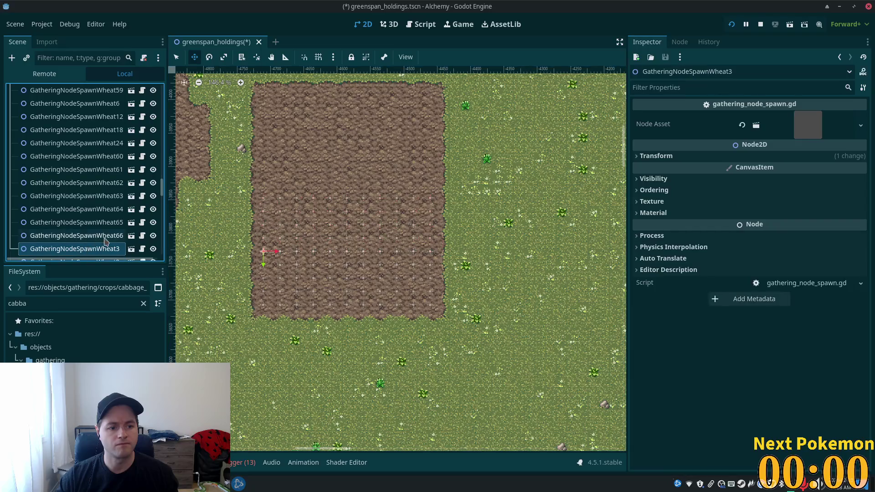
key("shift+Down")
key("shift+Down")
key("shift+Down")
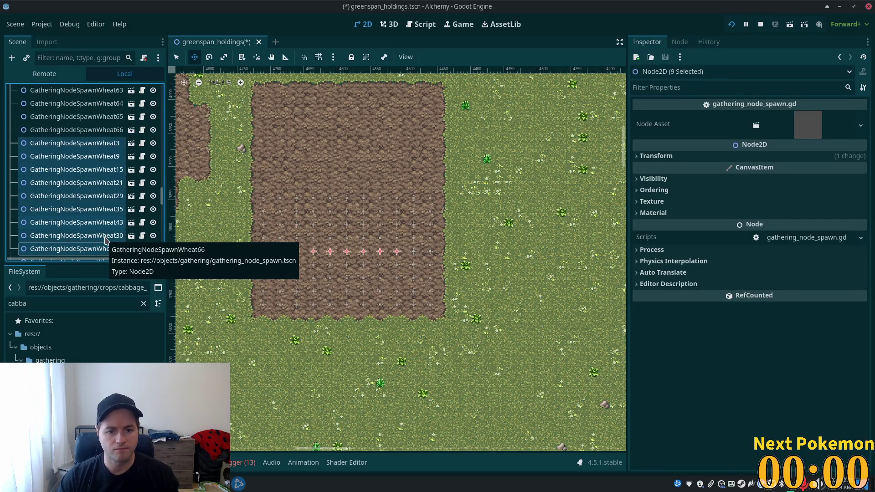
key("Delete")
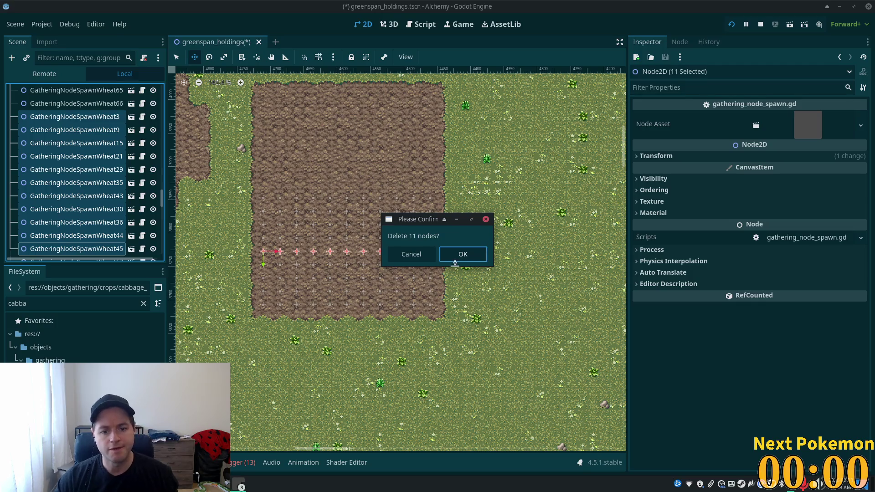
left_click(461, 258)
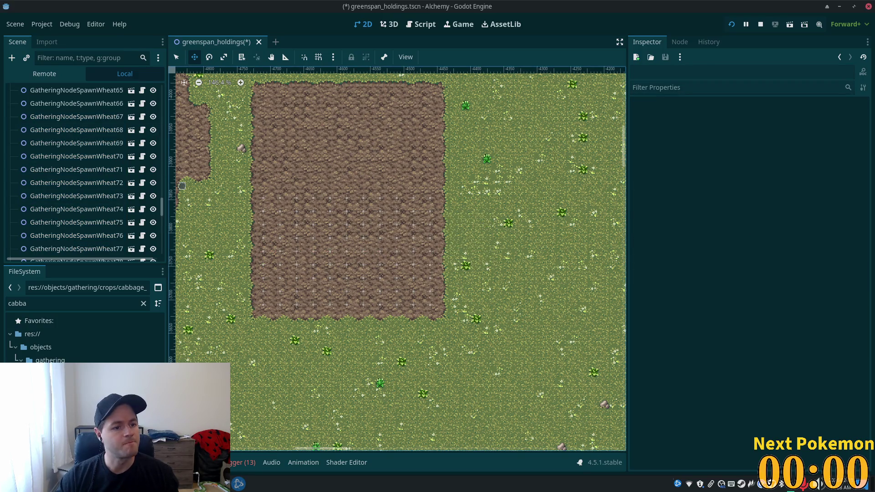
Select the full range of 99 wheat spawn nodes and drag their markers up the field
scroll(163, 209, "up", 10)
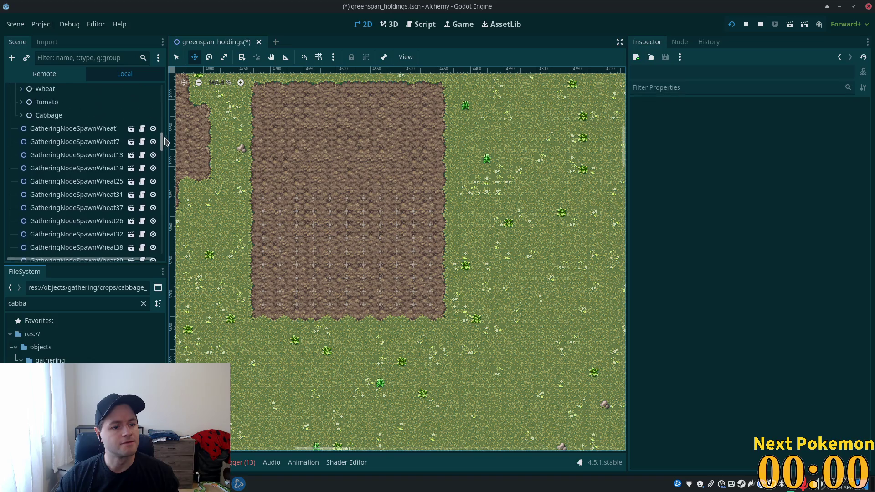
left_click(107, 161)
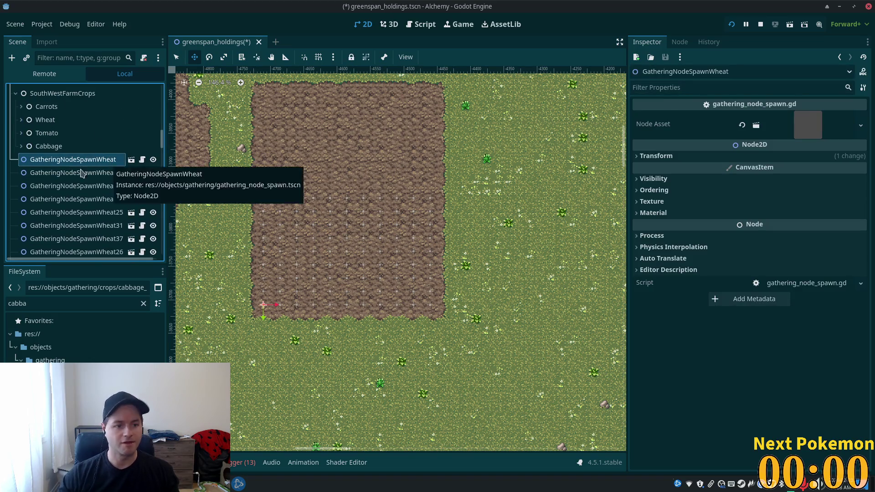
left_click_drag(165, 145, 167, 287)
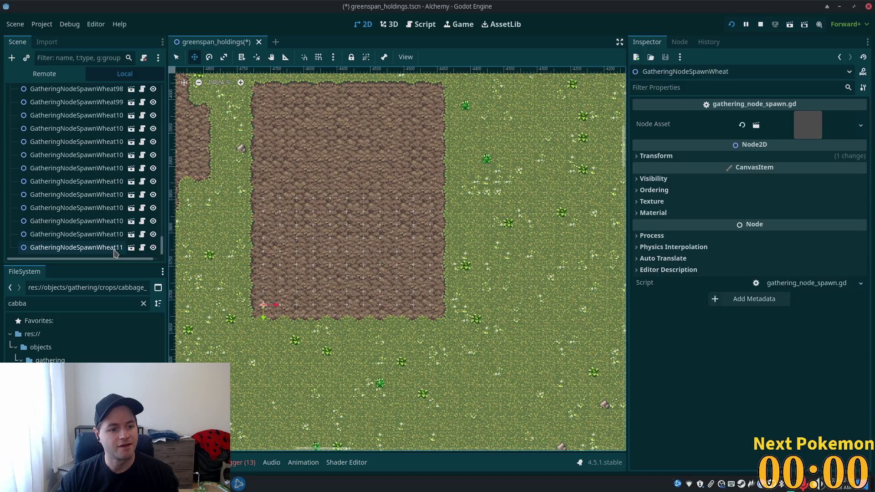
left_click(143, 248, "shift")
left_click_drag(169, 236, 204, 236)
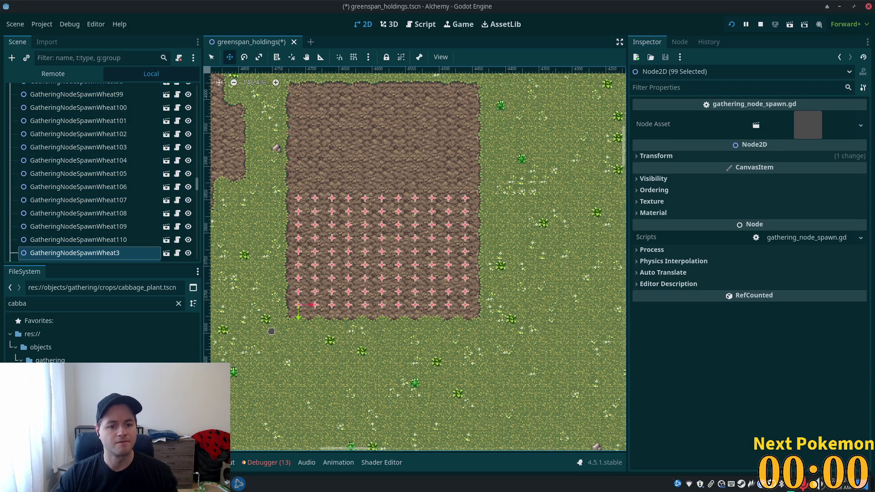
mouse_move(281, 349)
left_mouse_down()
mouse_move(280, 227)
mouse_move(280, 241)
left_mouse_up()
Reselect the 99 wheat markers and reposition them so the grid sits about 184 px higher
scroll(281, 238, "up", 5)
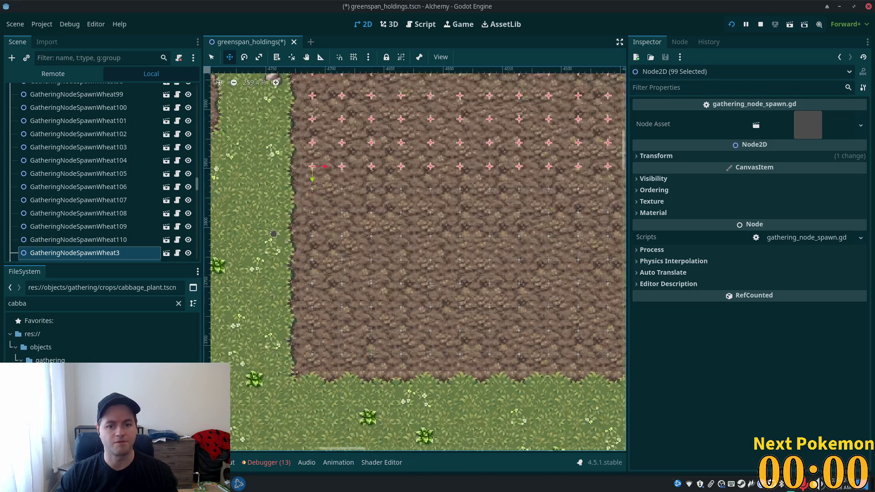
left_click(131, 252)
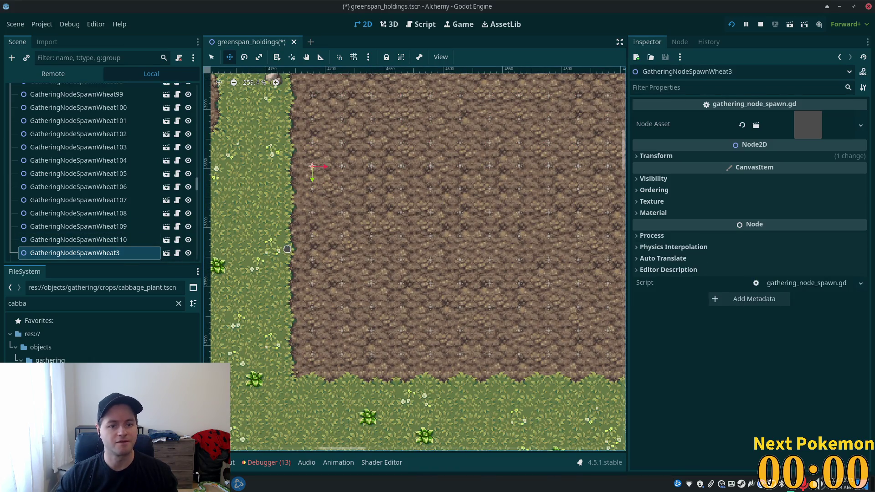
scroll(378, 278, "down", 2)
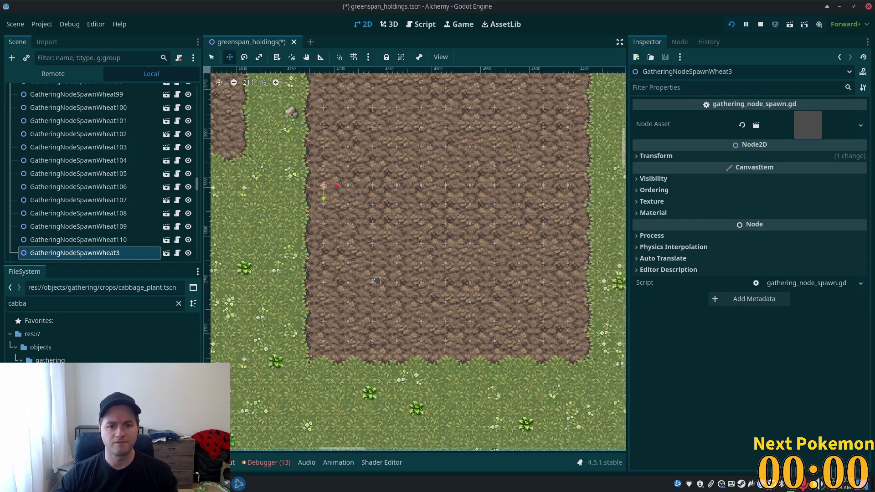
left_click_drag(196, 183, 210, 275)
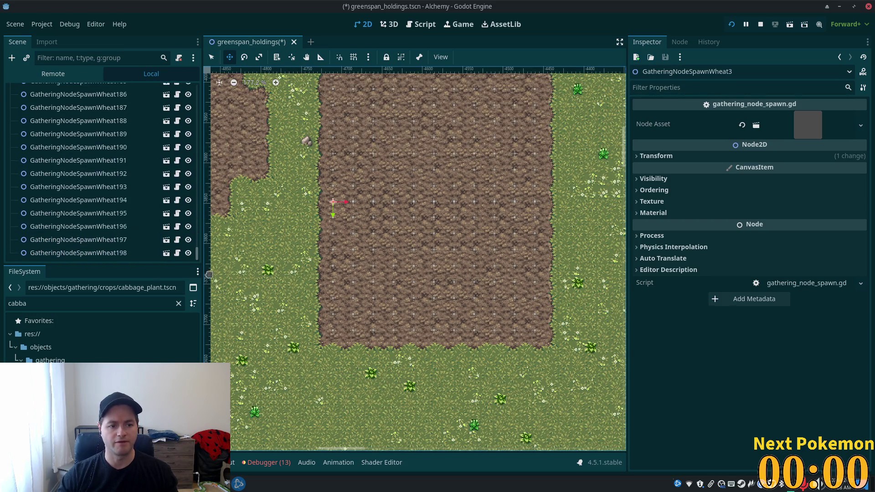
left_click(138, 255, "shift")
scroll(371, 201, "up", 4)
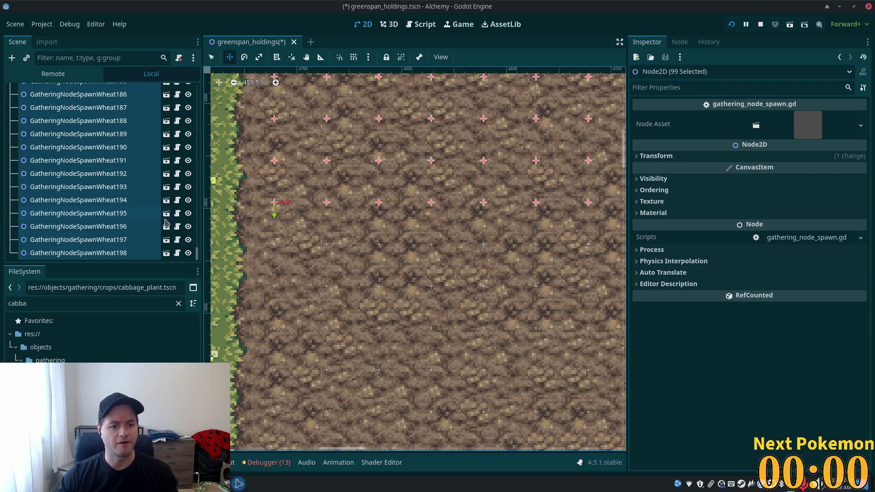
scroll(176, 232, "up", 5)
mouse_move(199, 246)
left_mouse_down()
mouse_move(196, 173)
mouse_move(190, 189)
left_mouse_up()
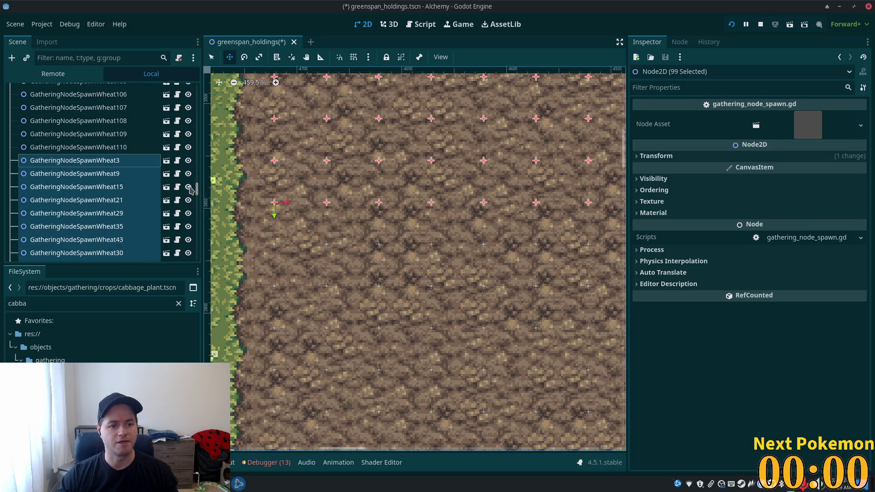
Nudge GatheringNodeSpawnWheat3 slightly down on the dirt field
left_click(73, 161)
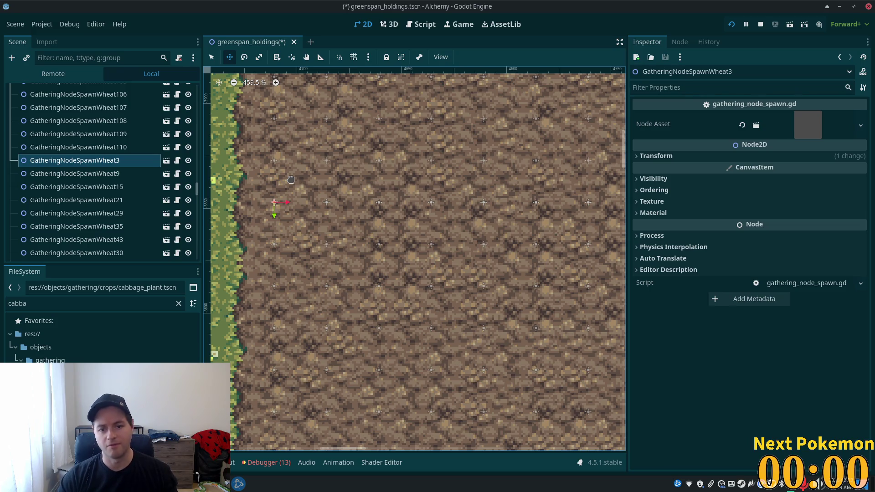
scroll(486, 274, "down", 5)
left_click_drag(488, 278, 456, 258)
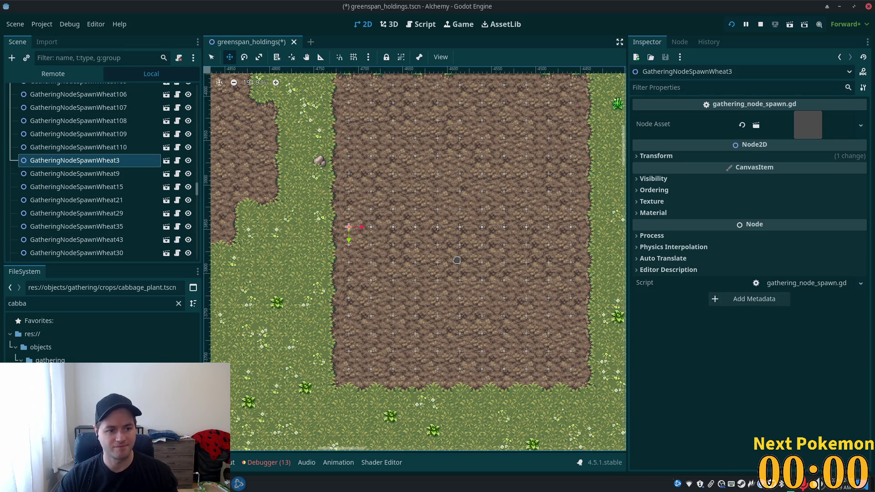
key("Down")
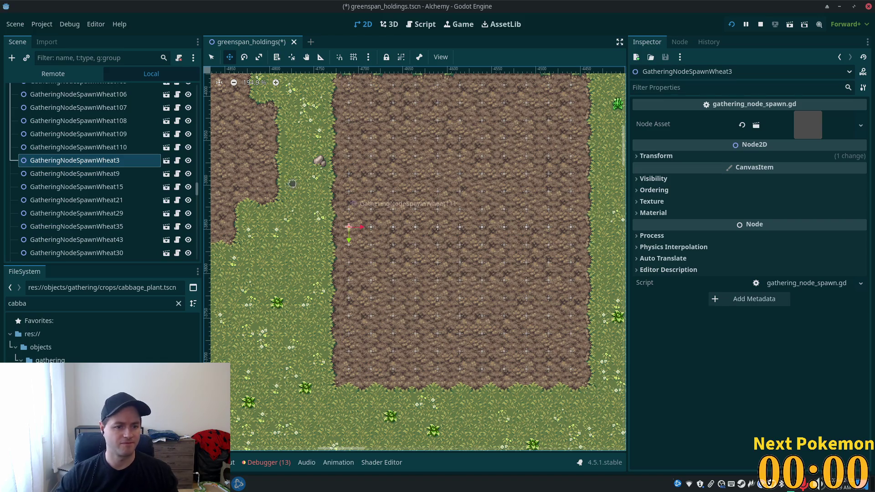
left_click(89, 147)
Delete the 11 wheat nodes from GatheringNodeSpawnWheat3 through Wheat45, leaving 88 markers
left_click(91, 162)
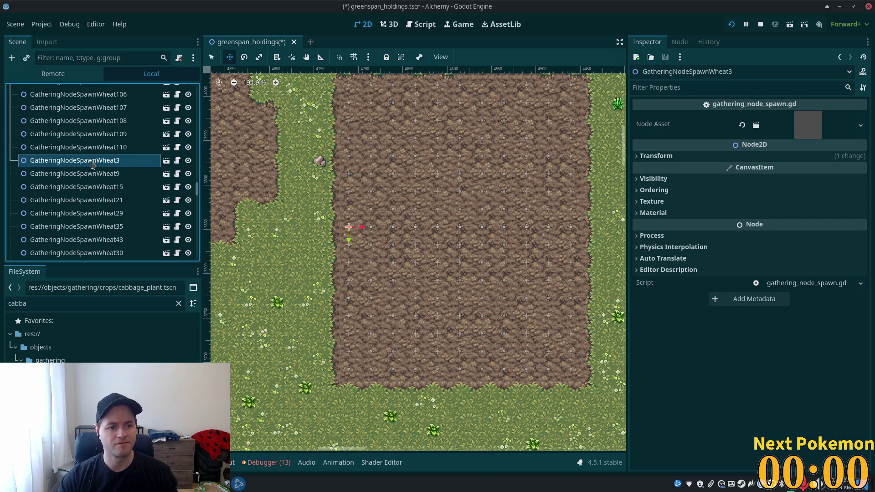
key("shift+Down")
key("shift+Down")
key("shift+Down")
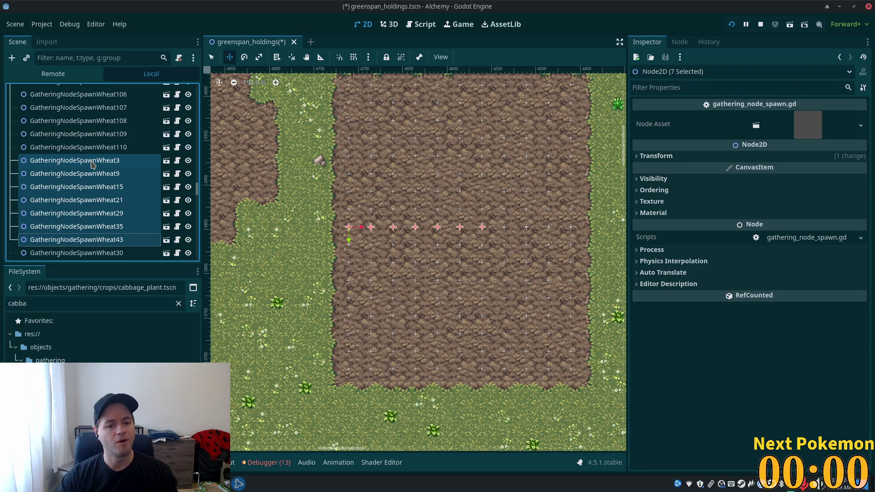
key("shift+Down")
key("shift+Down")
key("shift+Down")
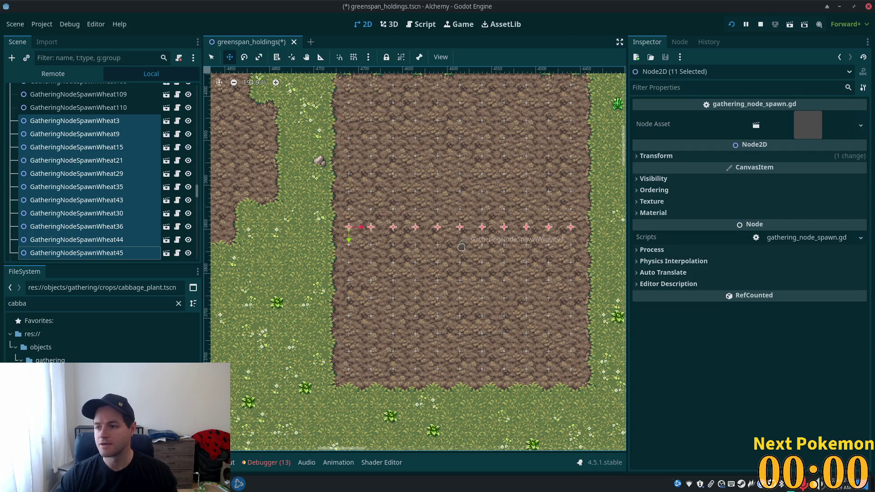
scroll(462, 247, "up", 4)
key("Delete")
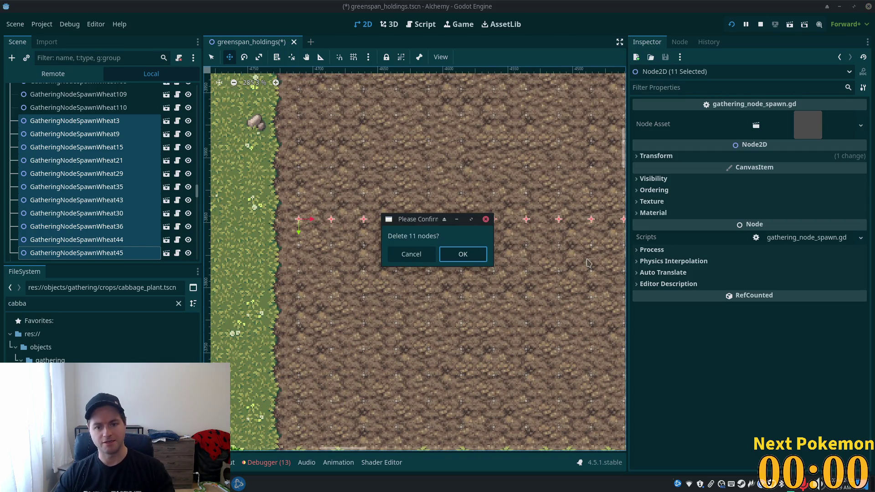
left_click(461, 252)
scroll(495, 278, "down", 1)
scroll(495, 278, "down", 7)
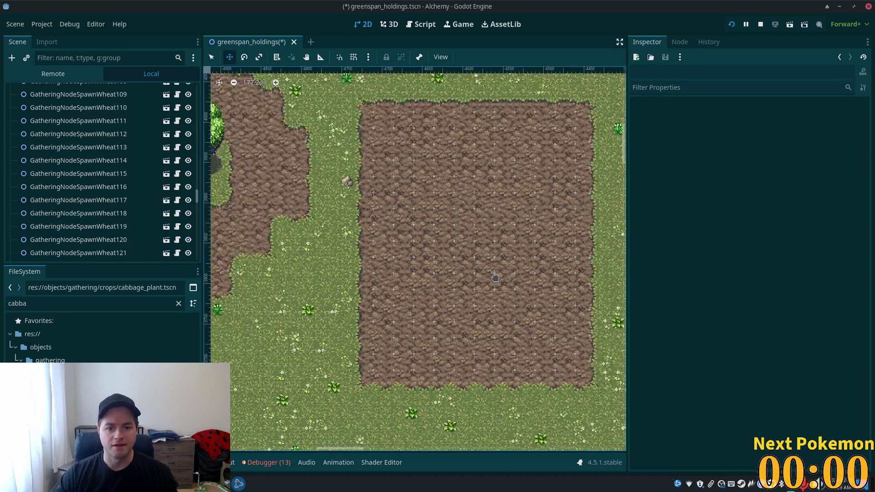
left_click_drag(198, 197, 196, 121)
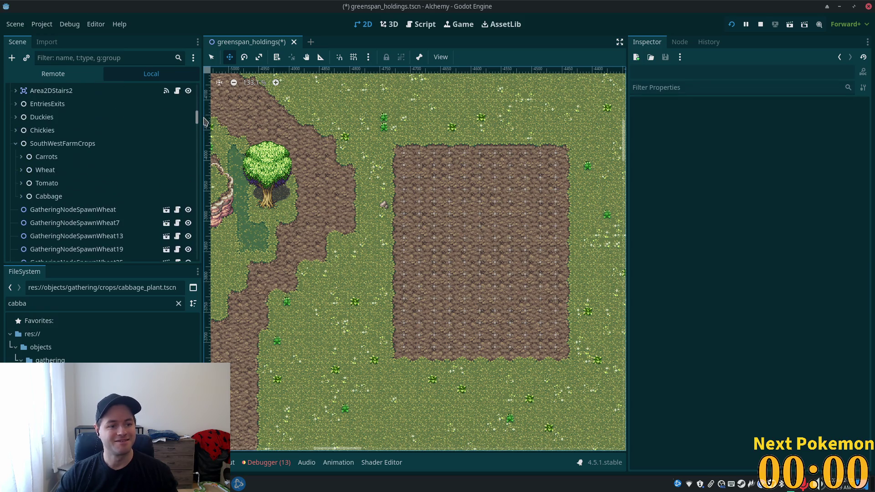
Collapse SouthWestFarmCrops and add a plain Node named SouthEastFarmCrops under greenspan_holdings
left_click(15, 143)
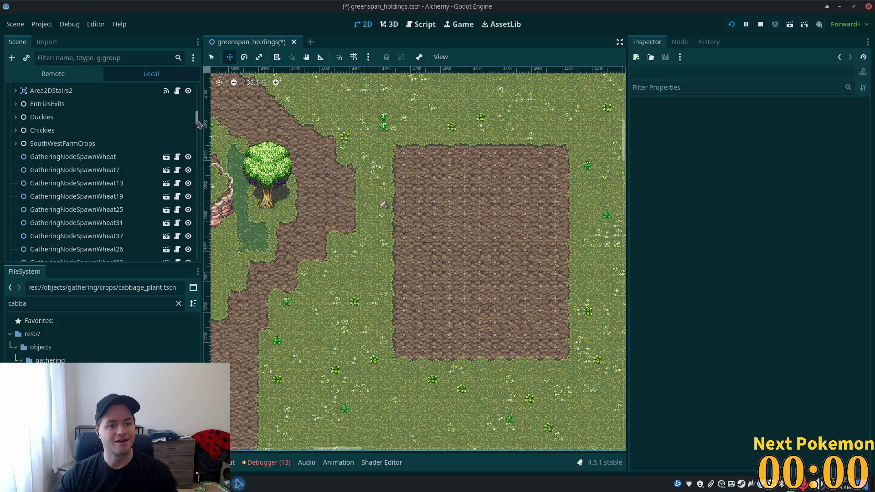
left_click_drag(198, 124, 199, 79)
left_click(73, 91)
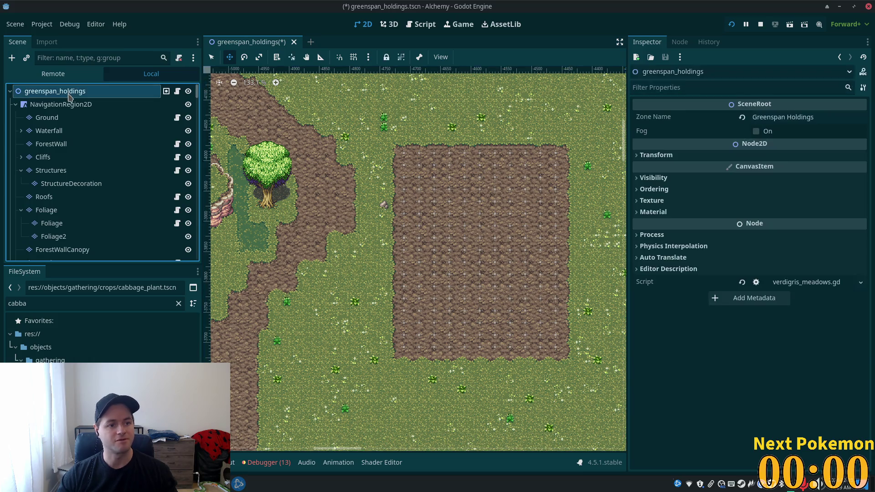
key("ctrl+a")
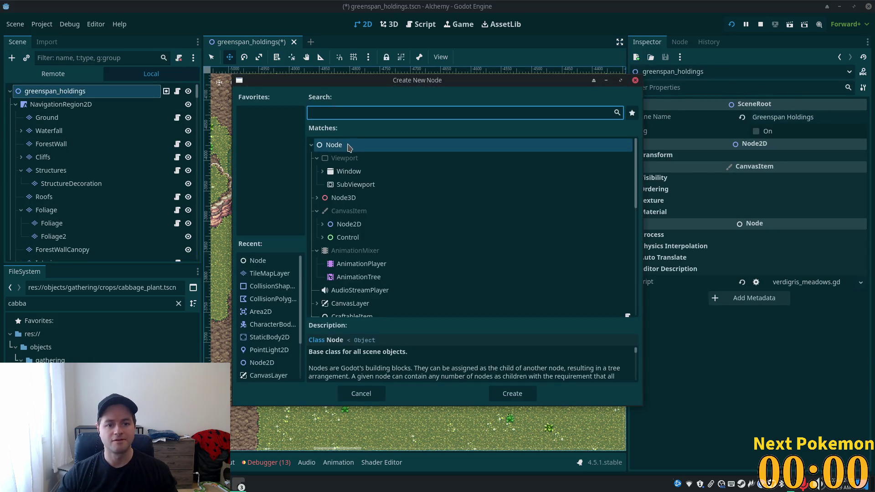
double_click(350, 145)
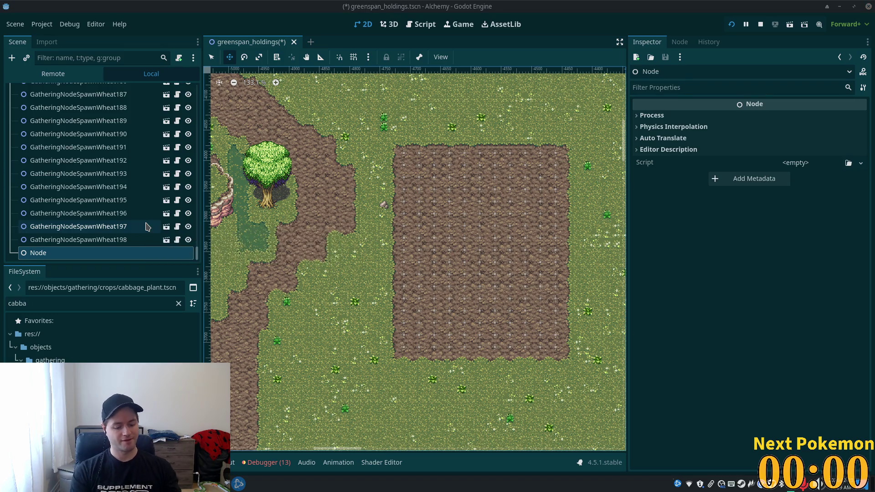
key("F2")
type("SouthEast")
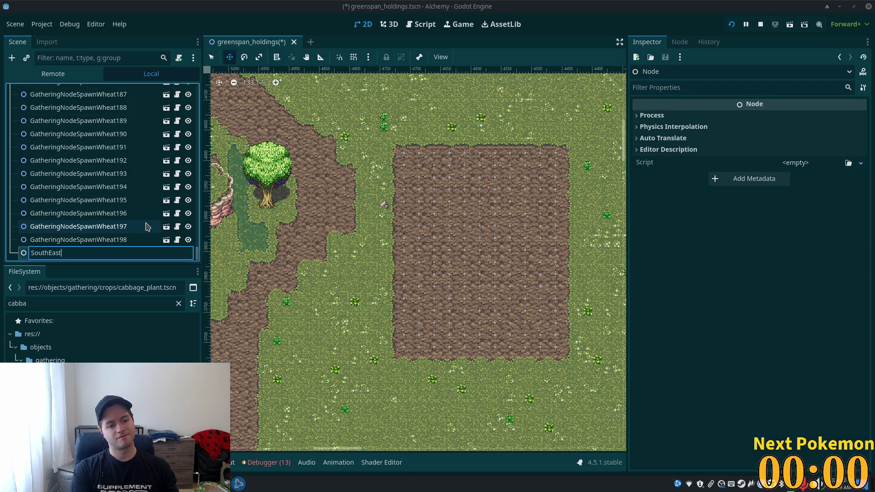
type("FarmCrops")
key("Return")
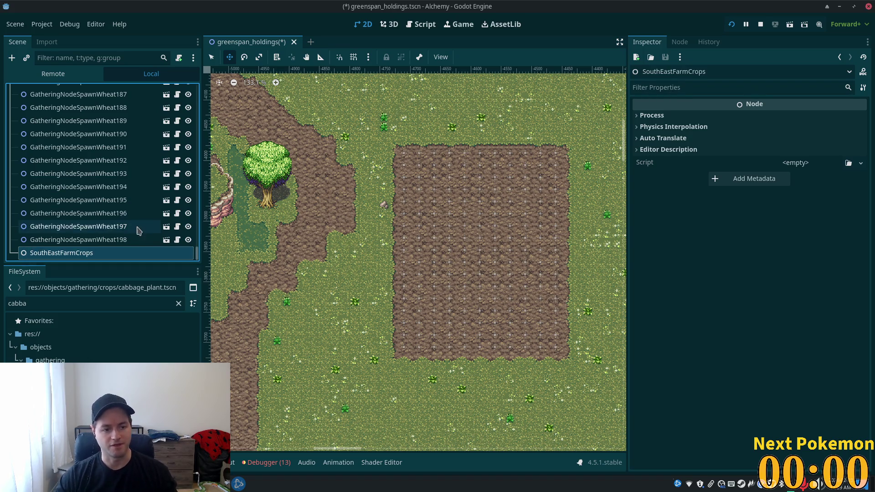
Select all 187 wheat spawn nodes, starting from GatheringNodeSpawnWheat198
left_click(141, 239)
left_click_drag(197, 254, 214, 117)
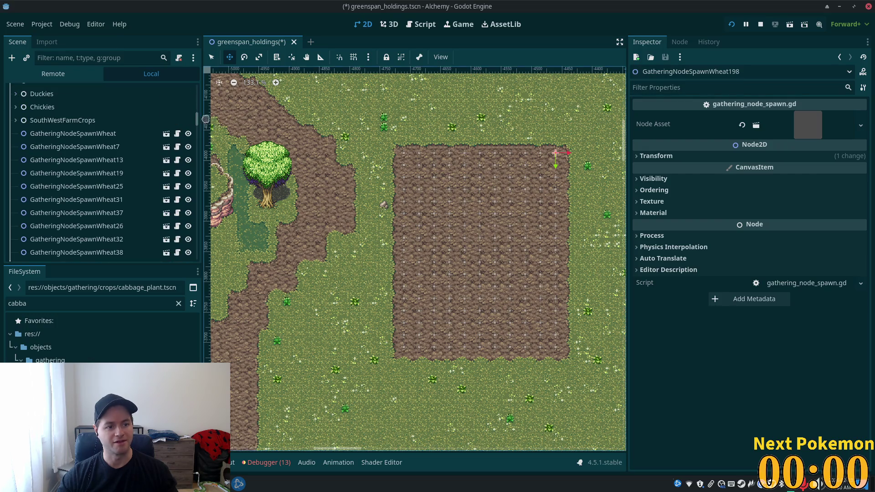
left_click(75, 133, "shift")
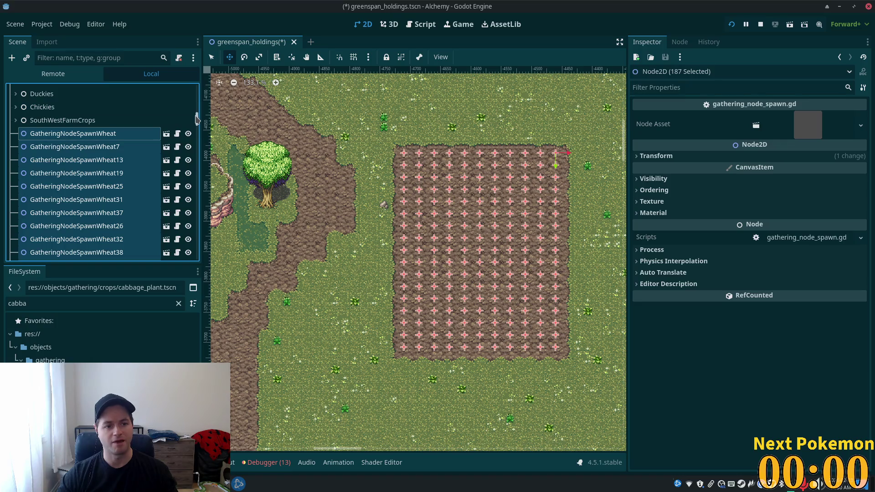
Add a plain child Node named Wheat under SouthEastFarmCrops
left_click_drag(197, 119, 203, 279)
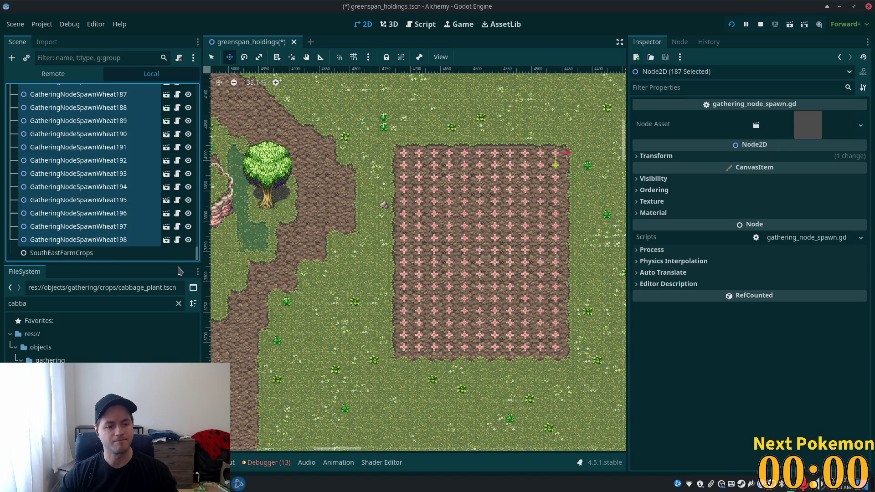
left_click(116, 255)
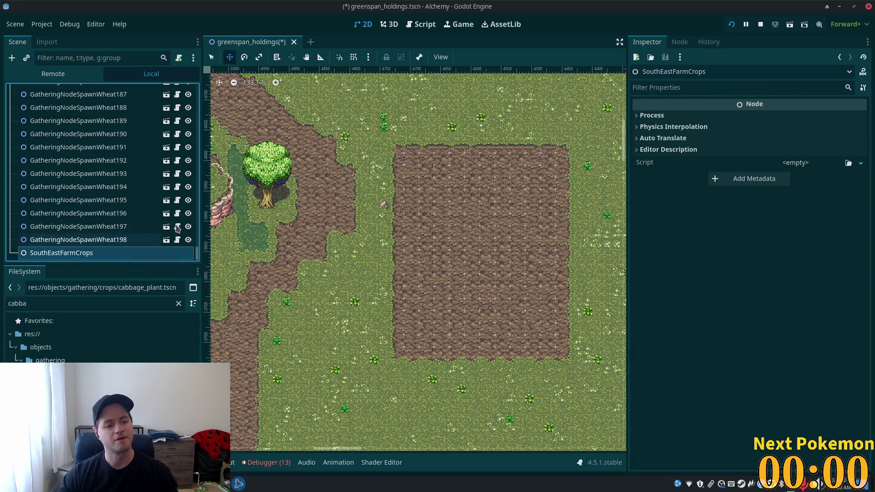
key("ctrl+a")
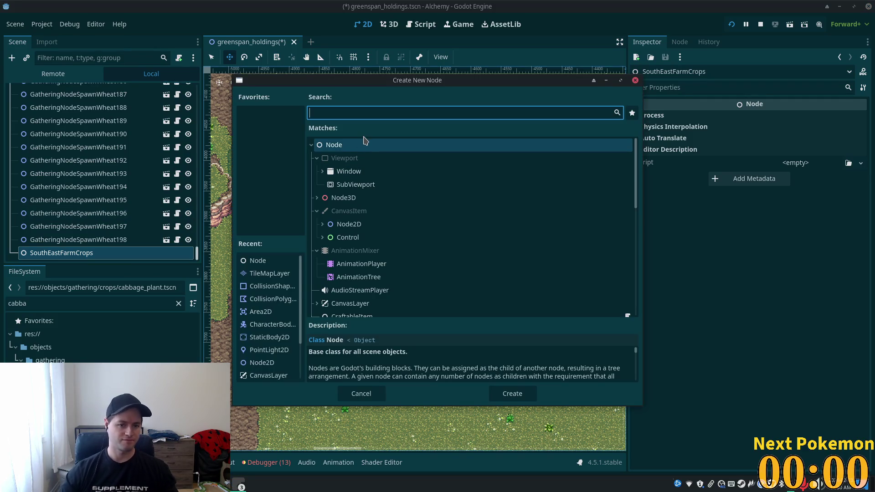
double_click(363, 145)
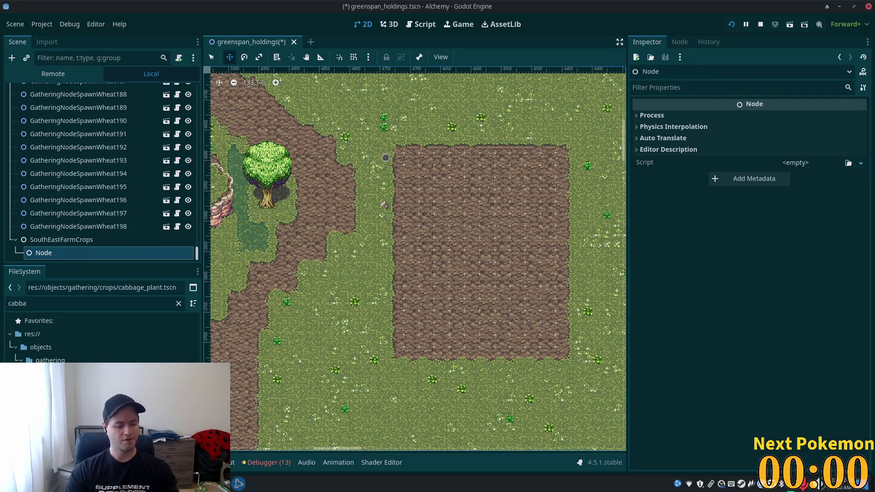
key("F2")
type("Wheat")
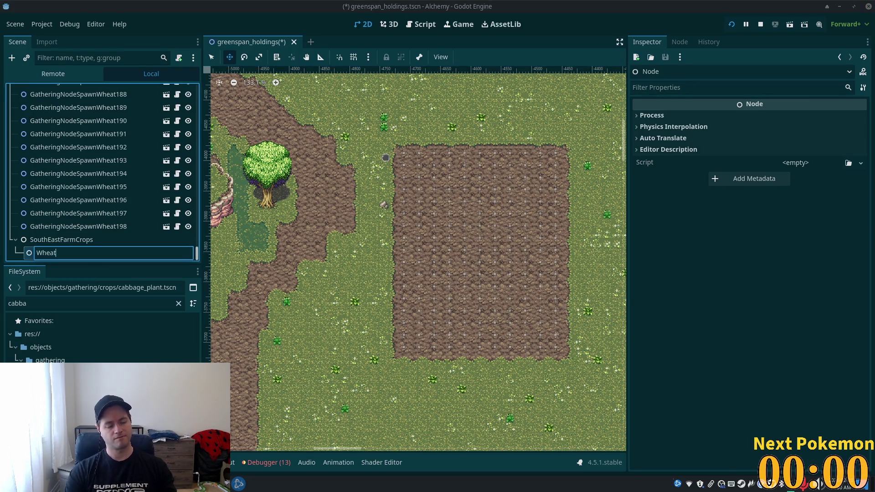
key("Return")
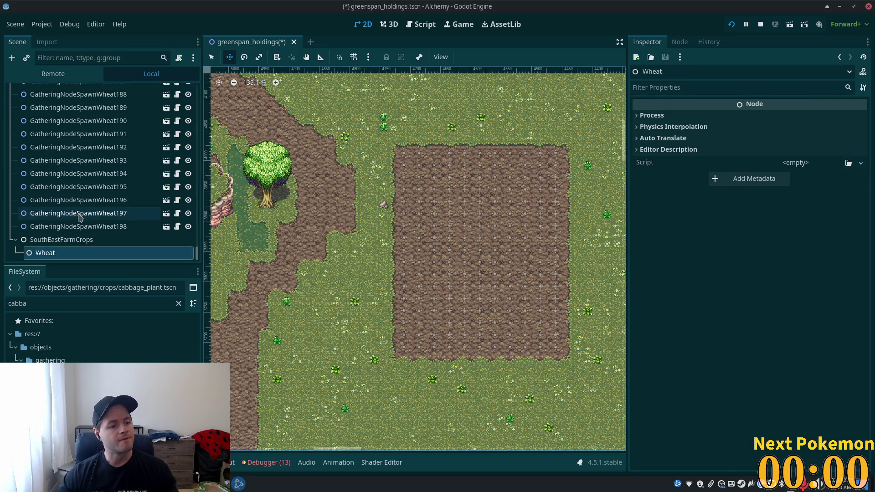
Move all 187 wheat spawn nodes into the Wheat node and collapse it
left_click(80, 227)
scroll(199, 246, "up", 2)
left_click_drag(200, 246, 200, 118)
left_click(103, 171, "shift")
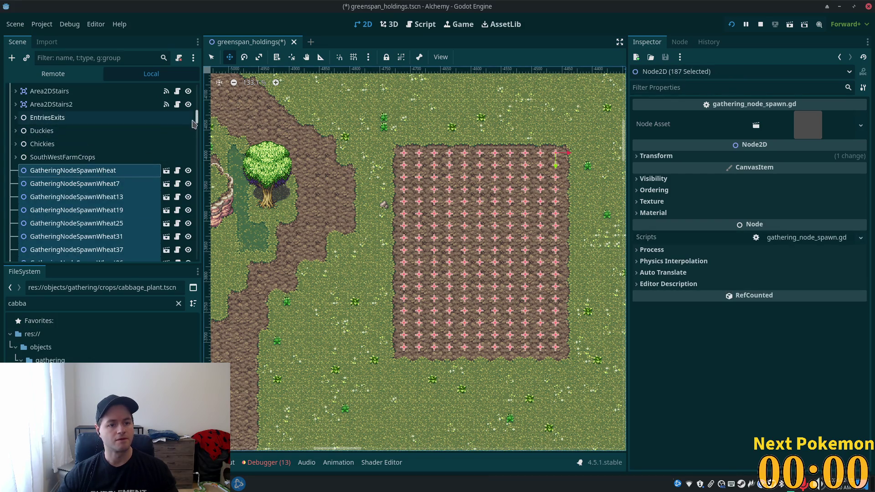
scroll(187, 183, "down", 3)
scroll(187, 183, "down", 15)
left_click_drag(54, 228, 48, 253)
scroll(194, 120, "down", 2)
scroll(114, 150, "up", 5)
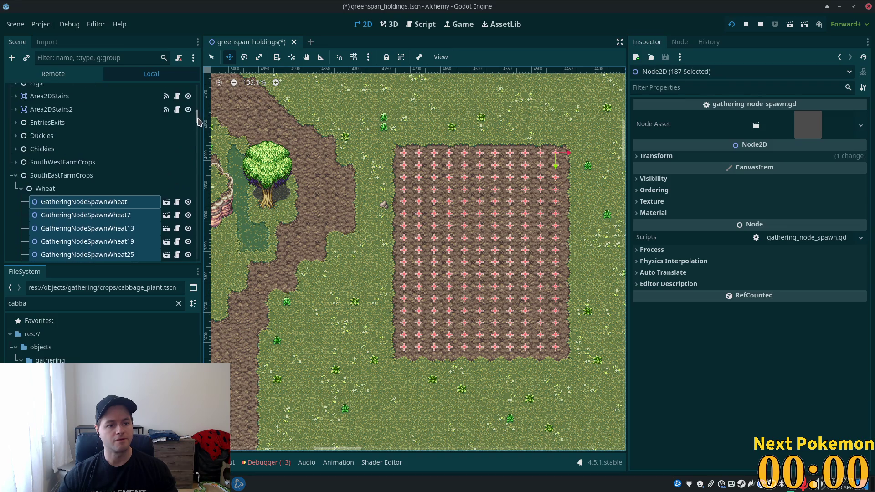
left_click(19, 188)
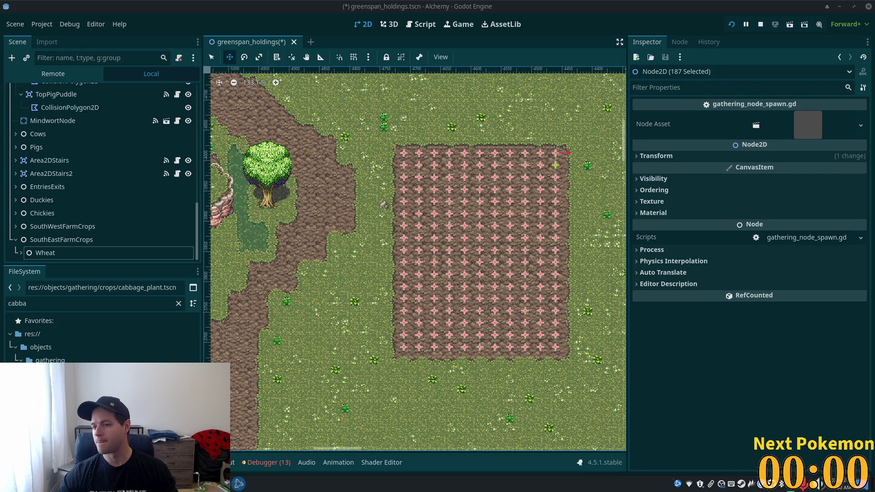
Dismiss the stray webpage save dialog, save greenspan_holdings, and run the project
key("ctrl+s")
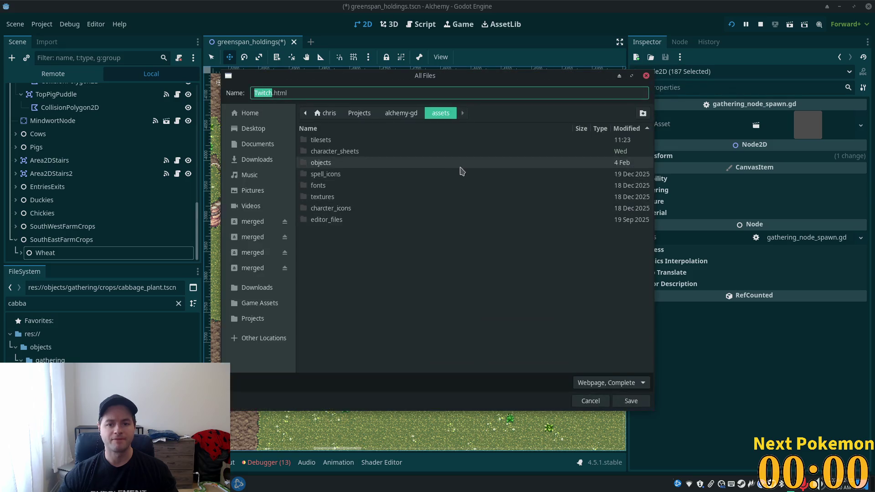
left_click(590, 401)
left_click(42, 214)
key("ctrl+s")
left_click(732, 26)
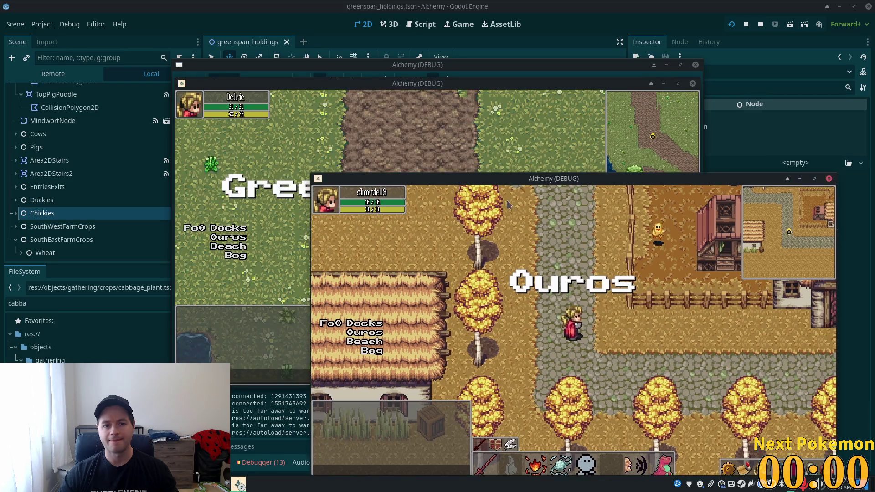
Walk the character around and into the wheat field, then return to the editor
left_click(375, 131)
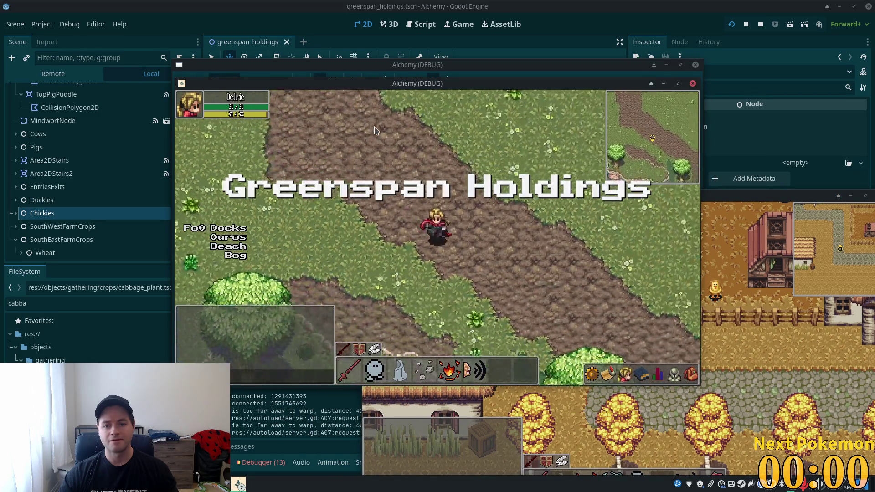
key("Right")
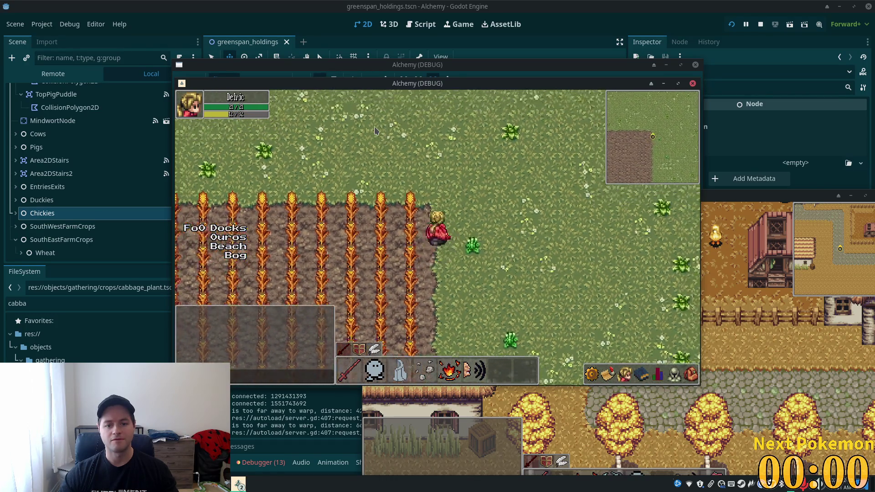
key("w")
key("d")
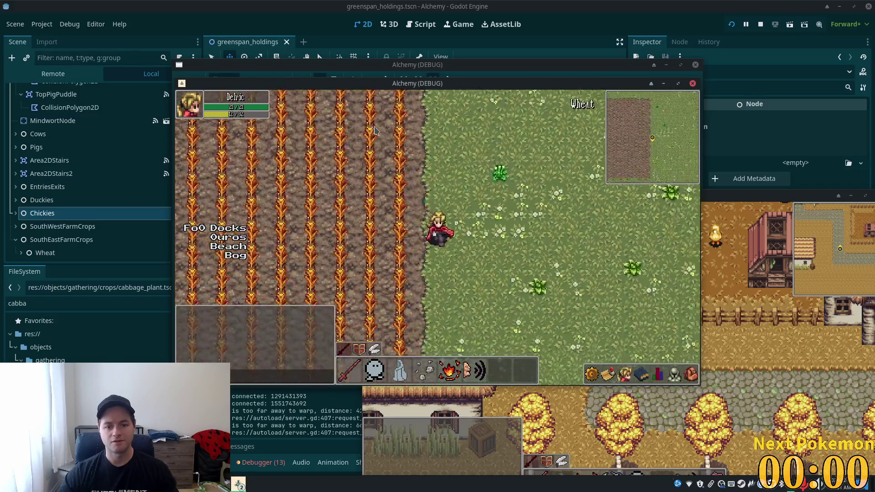
key("a")
key("s")
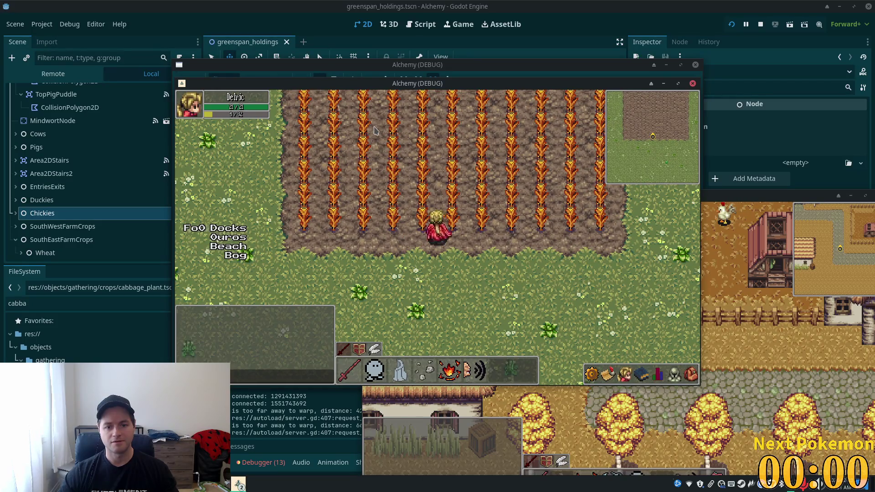
key("a")
key("w")
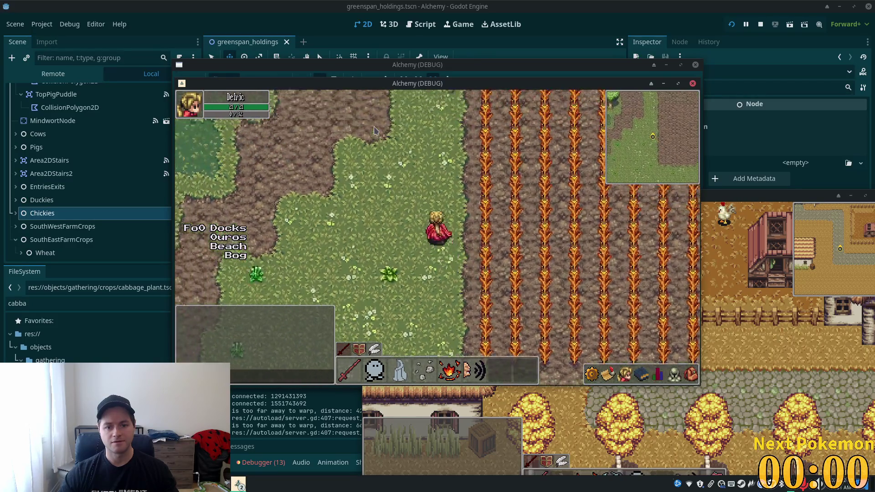
key("d")
key("w")
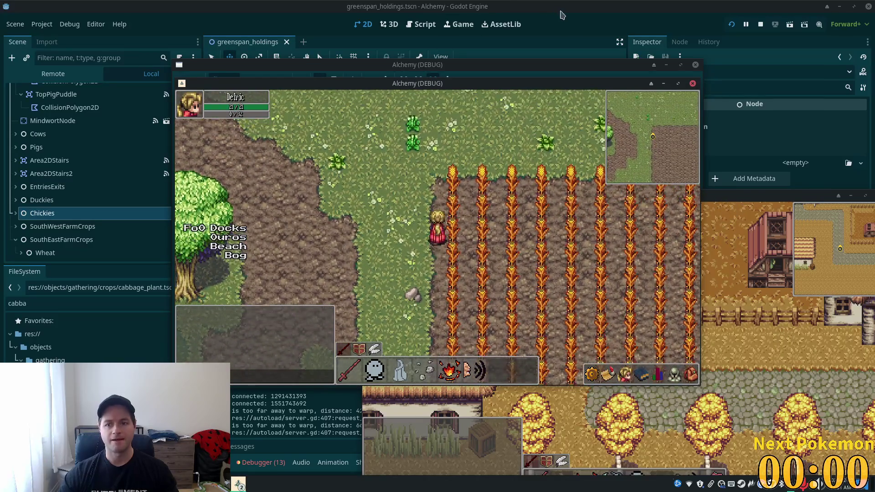
left_click(558, 14)
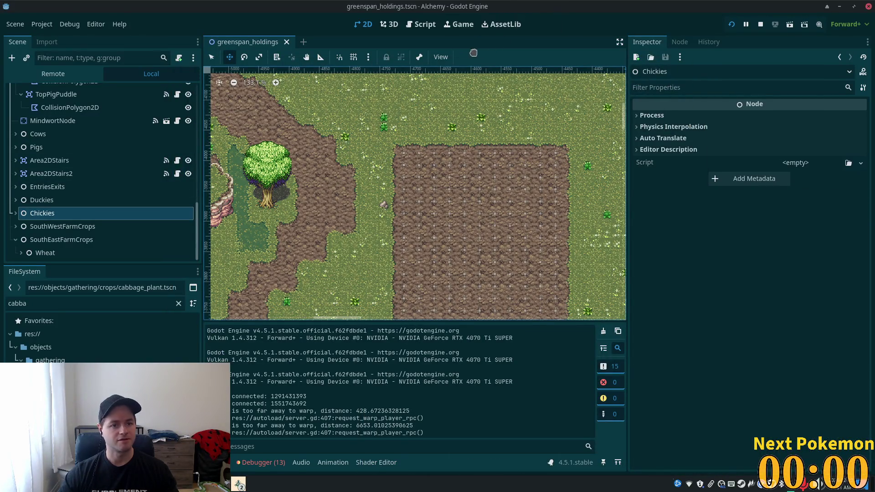
Search project files for 'wheat_Pl' and open wheat_plant.tscn
key("shift+alt+o")
type("wheather")
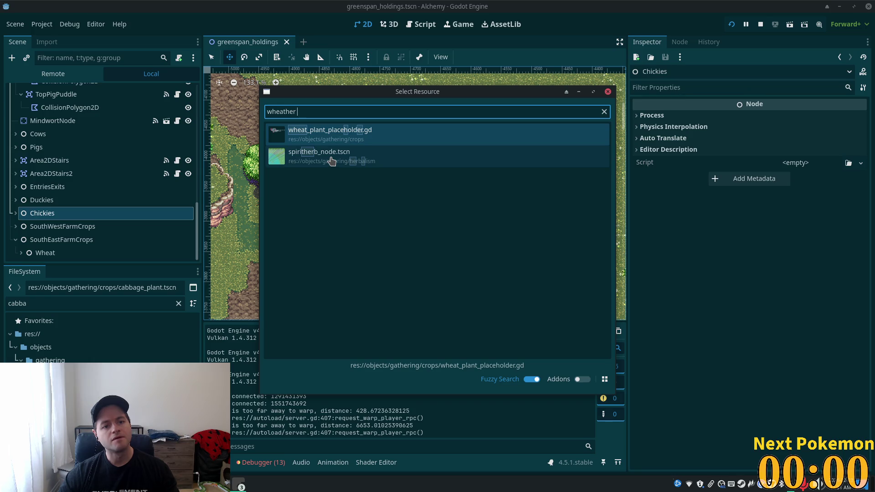
key("BackSpace")
key("BackSpace")
key("BackSpace")
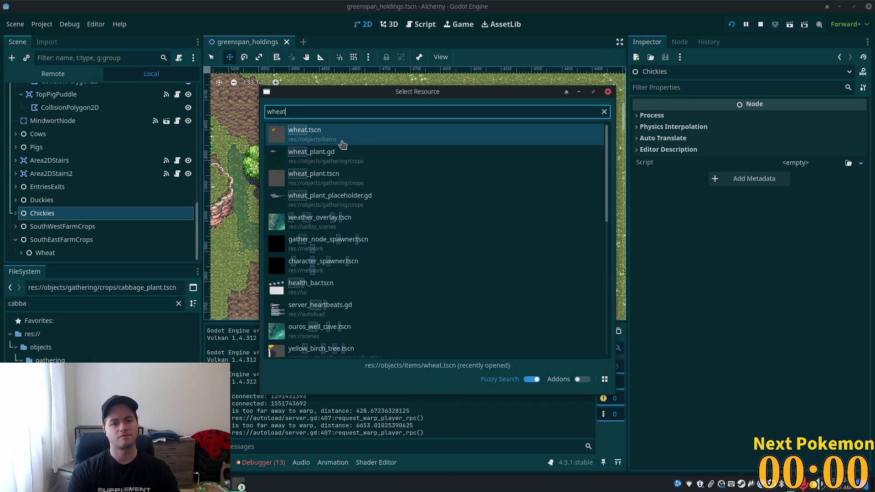
type("_Pl")
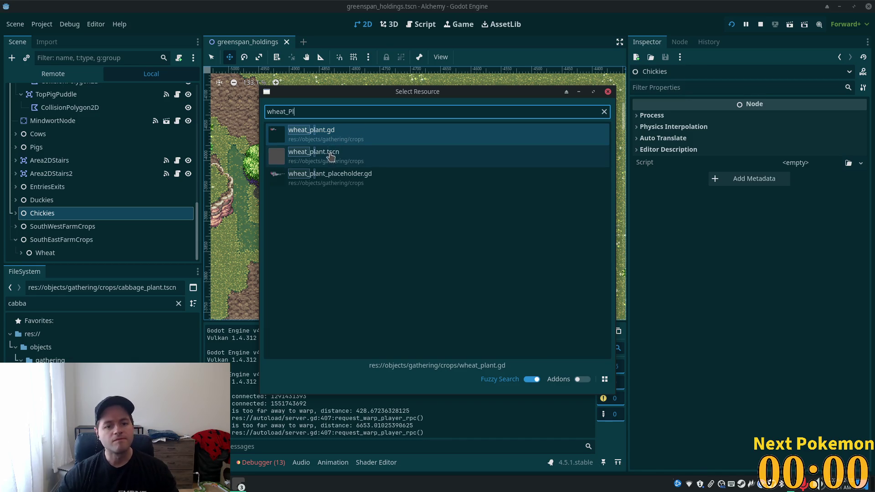
double_click(330, 155)
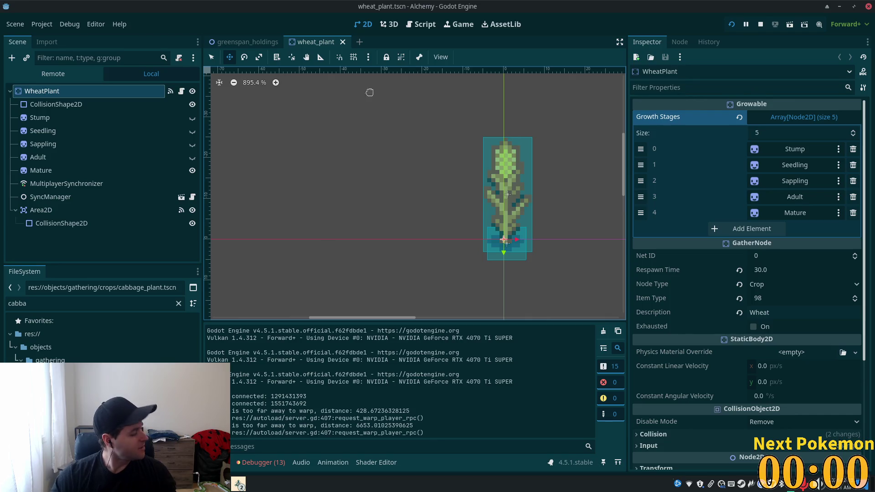
left_click(57, 223)
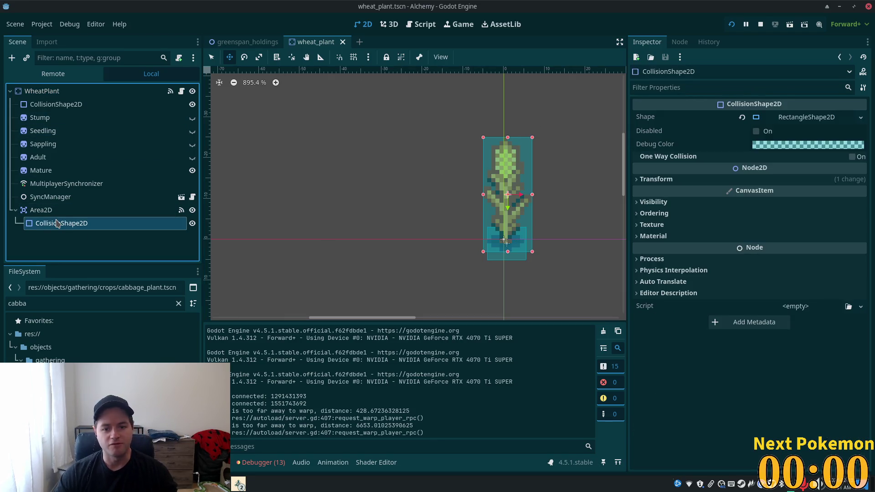
left_click(44, 105)
scroll(353, 193, "down", 1)
scroll(350, 193, "up", 2)
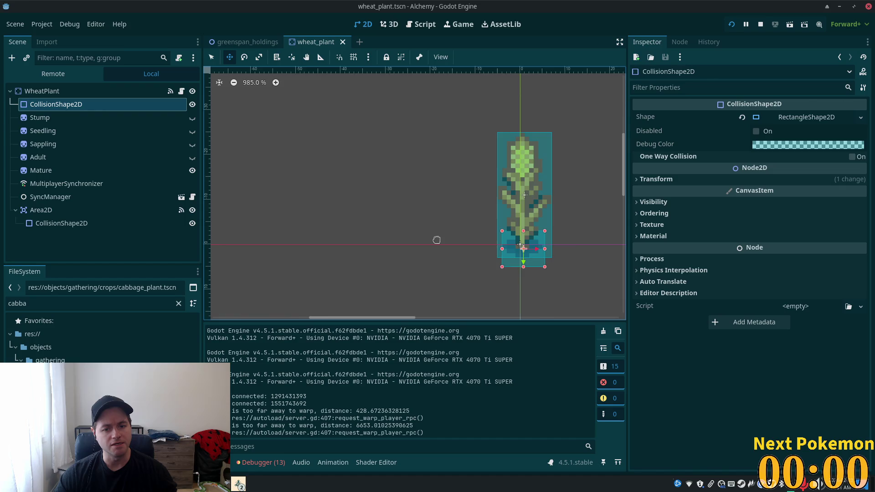
scroll(437, 239, "up", 2)
left_click_drag(439, 240, 371, 246)
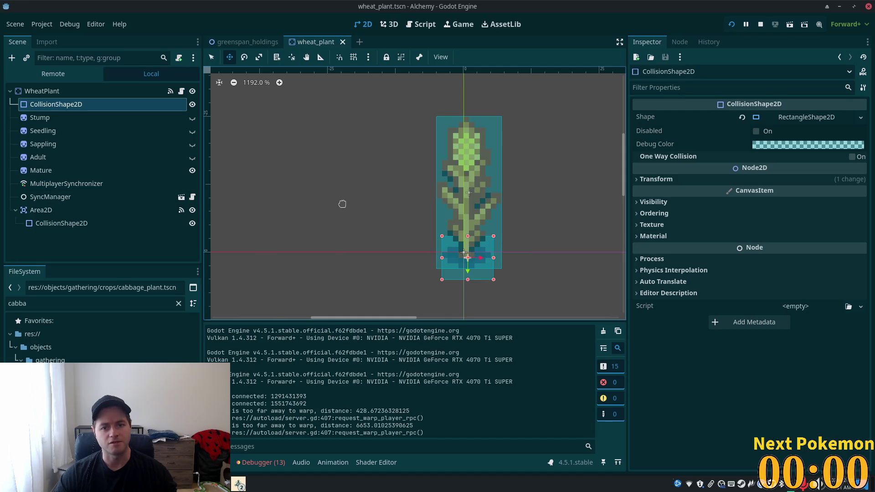
key("alt+Tab")
Walk the character from the wheat field to the pond shore and toward the barn
key("a")
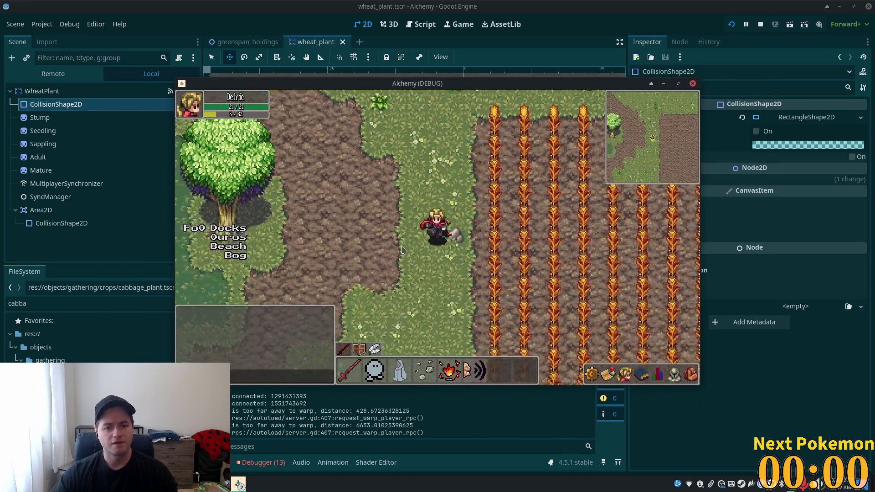
key("w")
key("a")
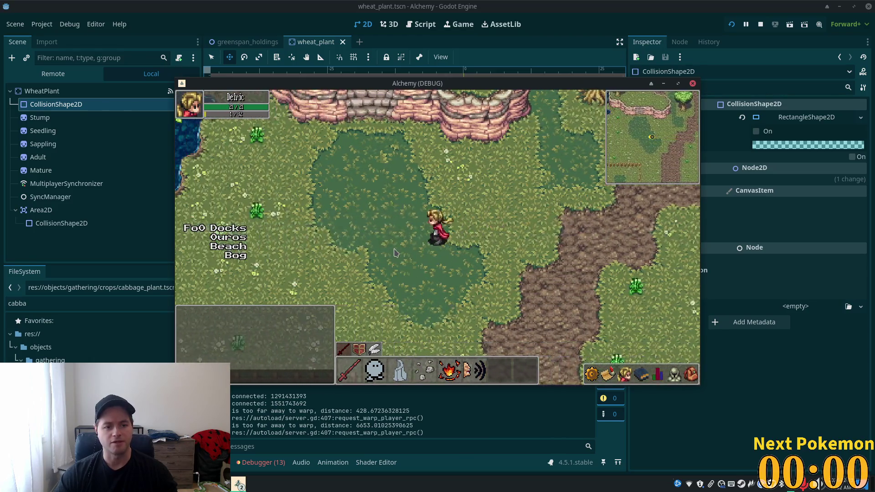
key("s")
key("d")
key("a")
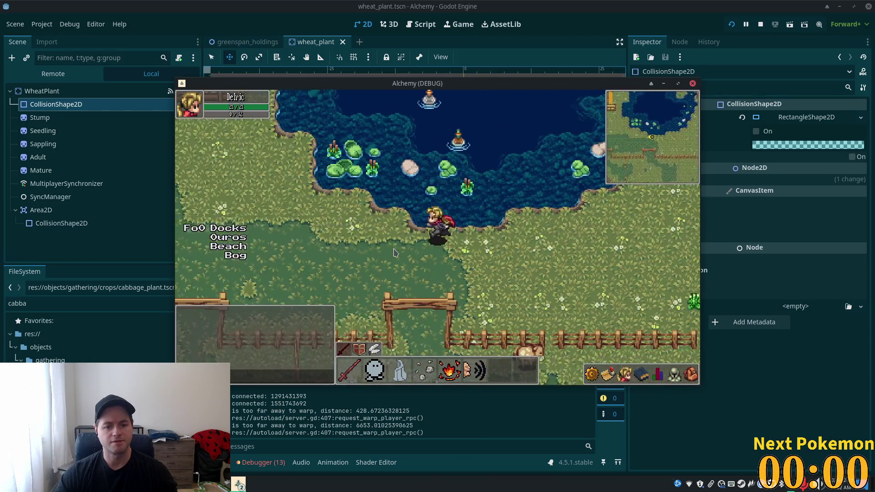
key("w")
key("a")
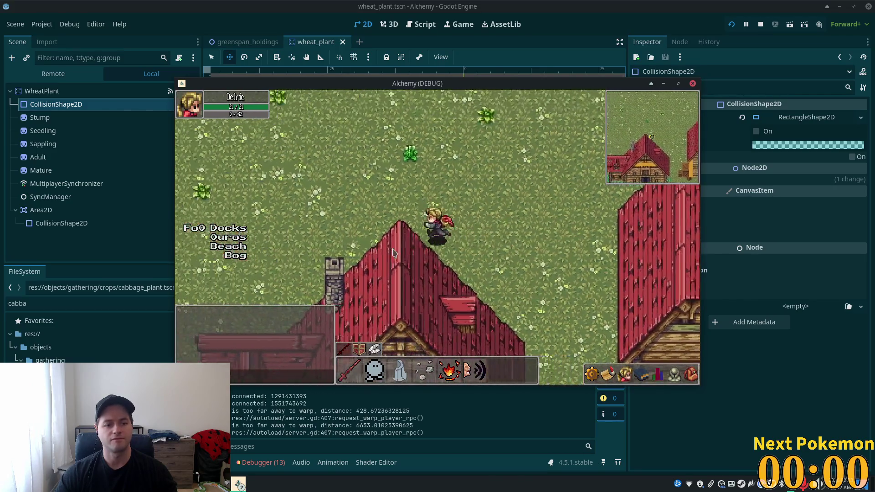
Walk between the wheat rows and past the field edge, then stop the game
key("Left")
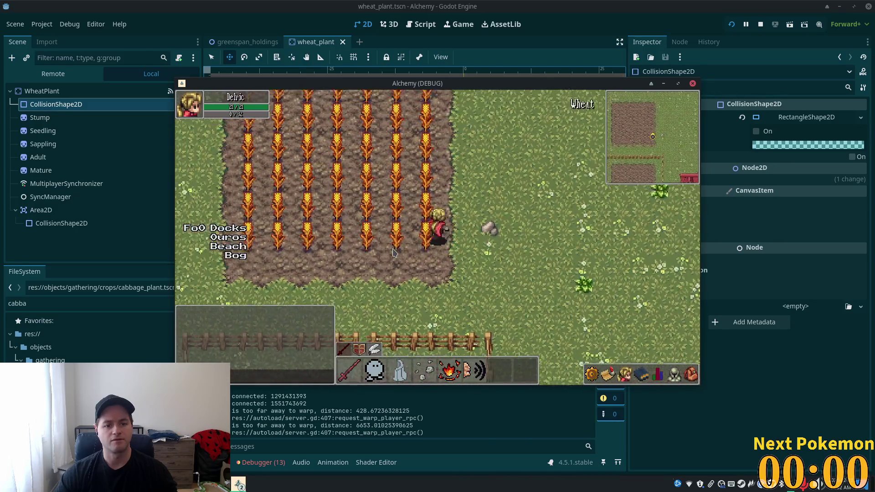
key("Up")
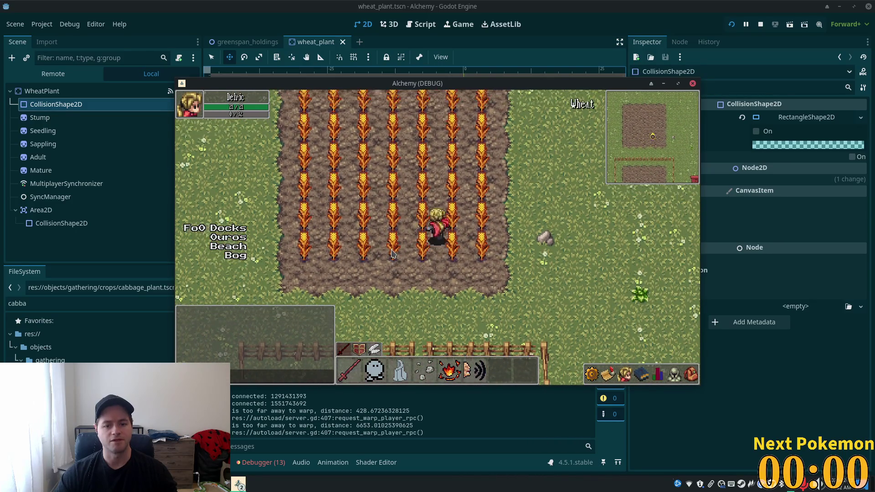
key("Right")
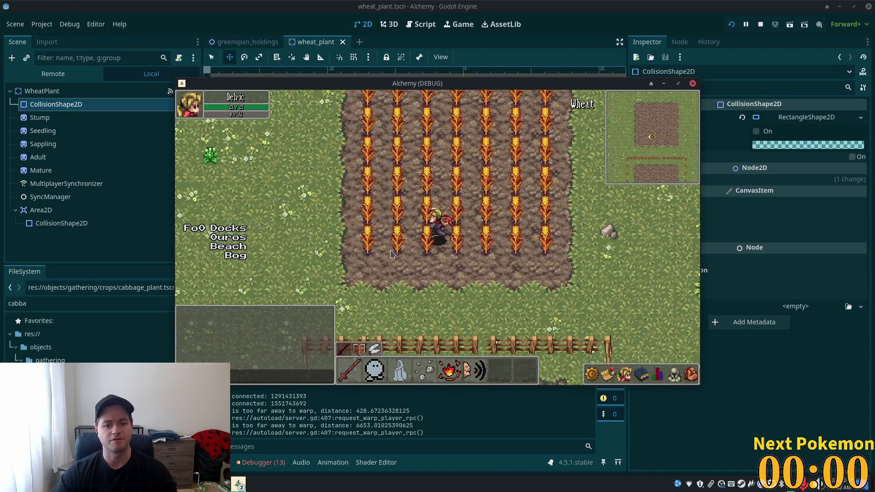
key("Left")
key("Right")
key("F8")
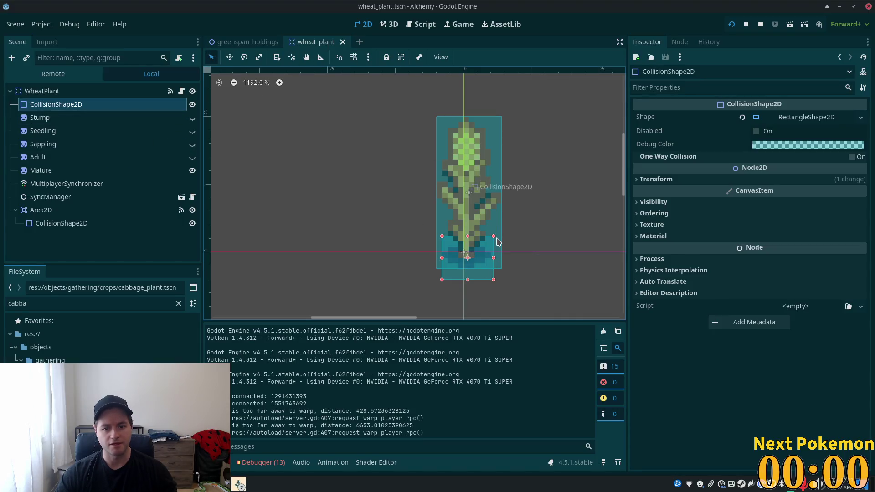
Shrink the wheat plant's collision rectangle to a narrow box at the stem base and save wheat_plant.tscn
left_click_drag(494, 237, 490, 241)
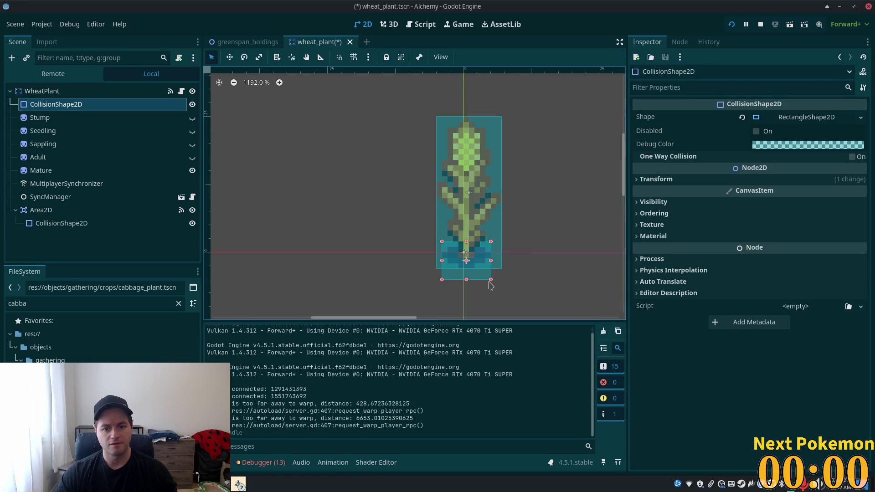
left_click_drag(491, 279, 491, 270)
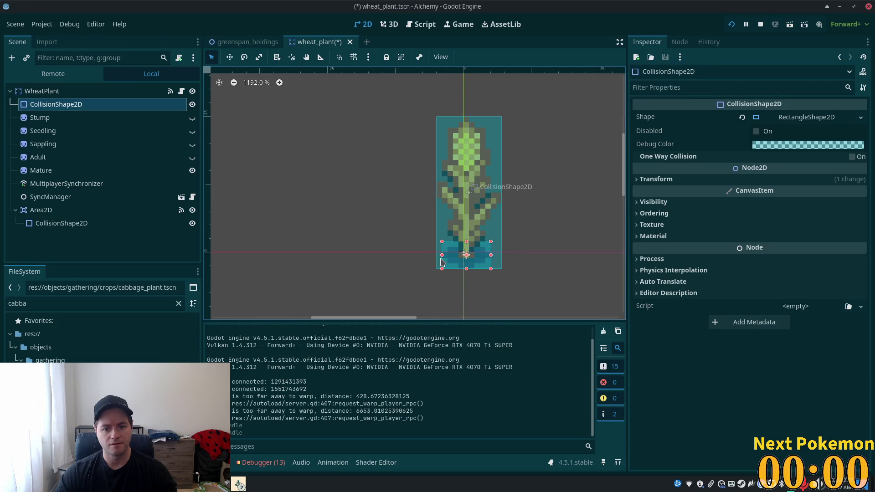
left_click_drag(442, 255, 485, 256)
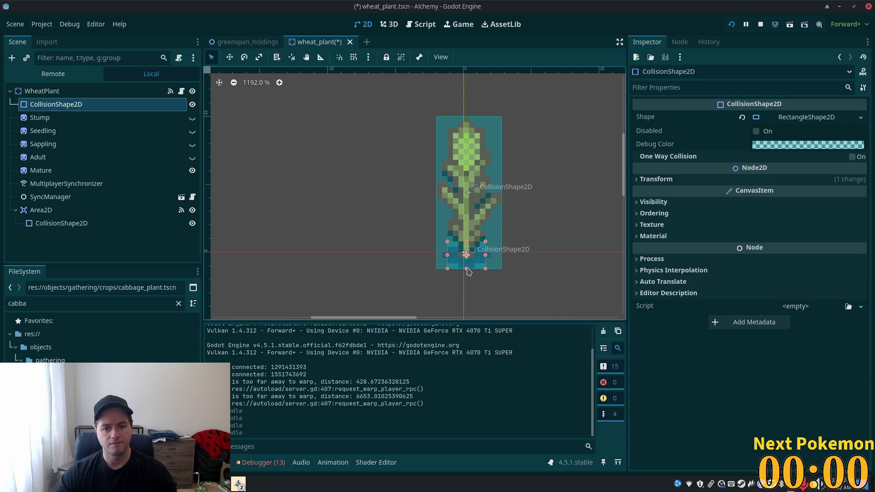
key("ctrl+s")
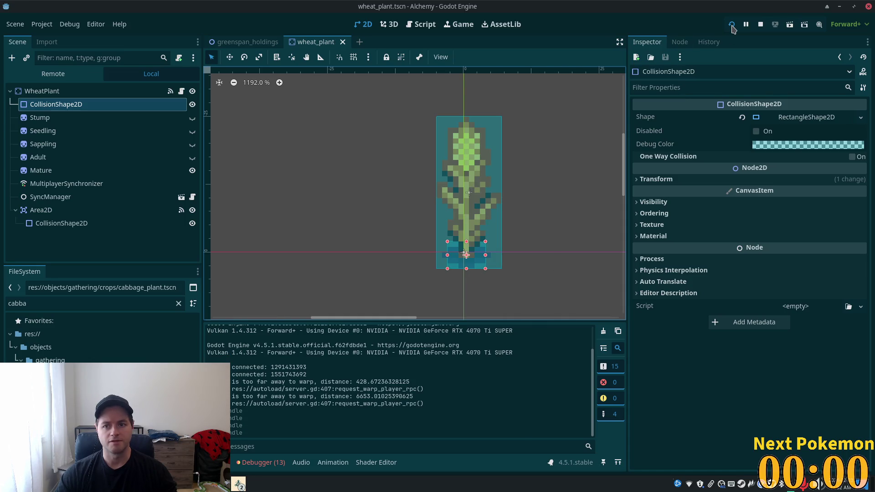
Run the project again and walk the character back and forth through the wheat field
key("F5")
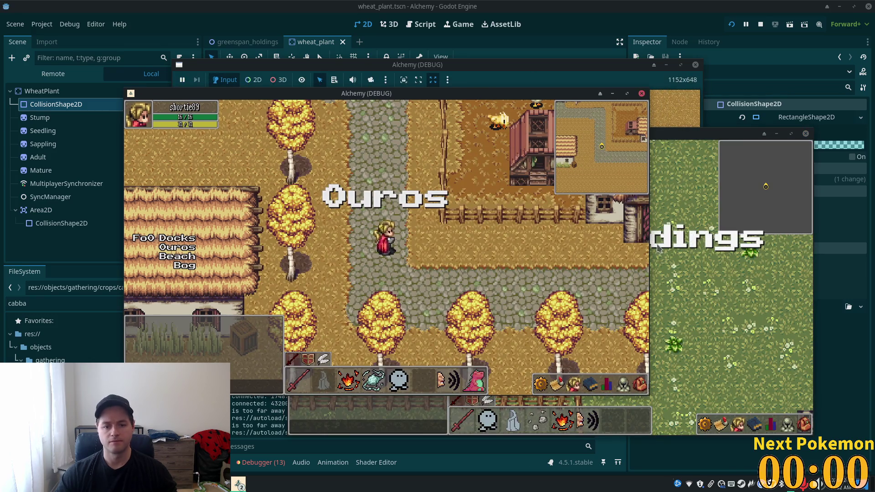
left_click(658, 259)
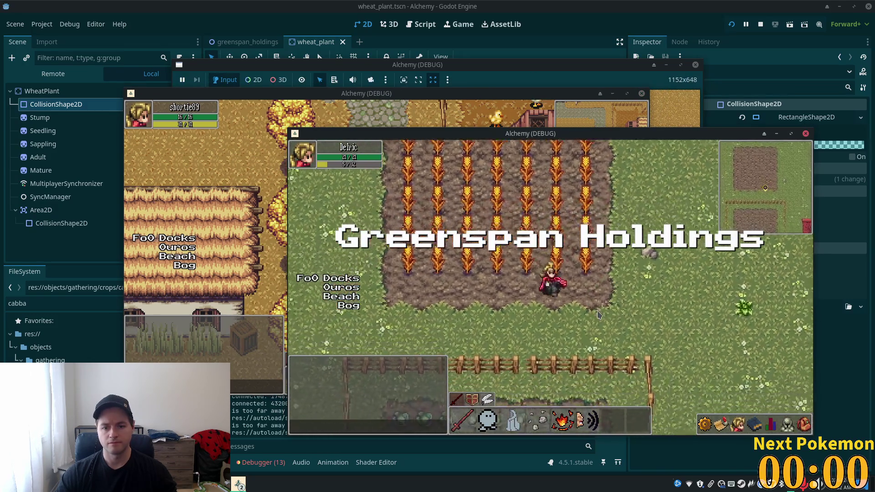
key("Down")
key("Right")
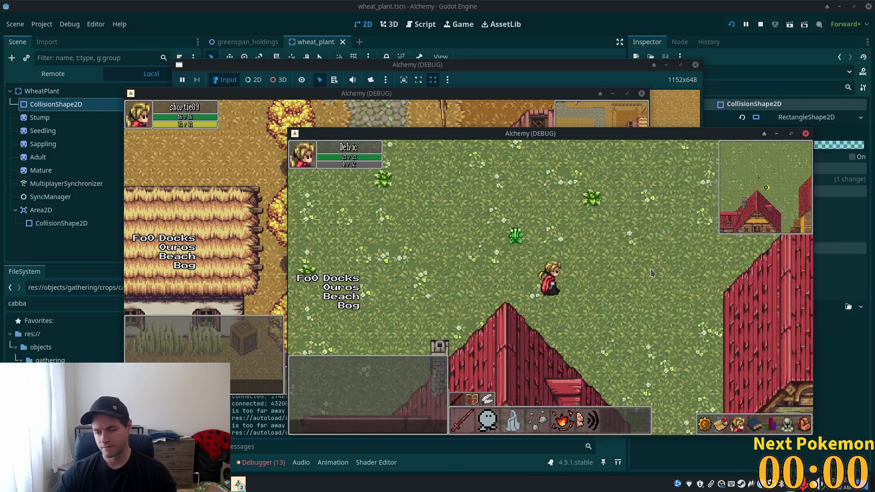
key("Down")
key("Right")
key("Right")
key("Right")
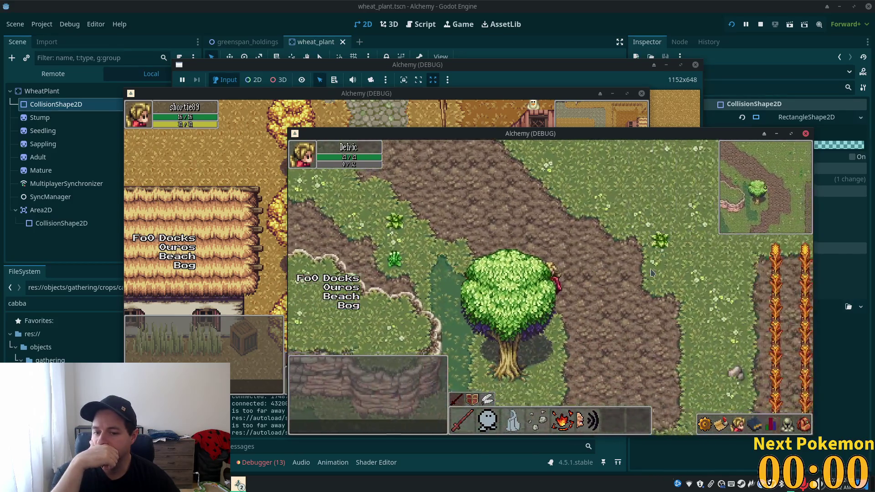
key("Right")
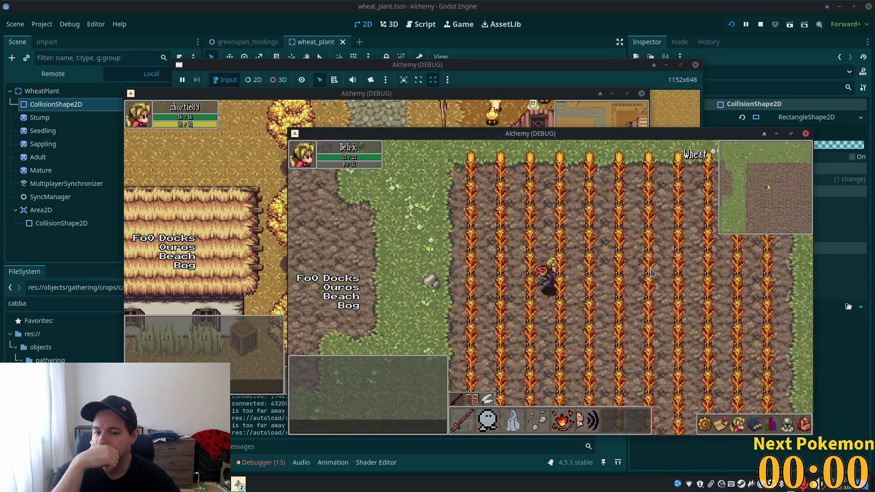
key("Left")
key("Down")
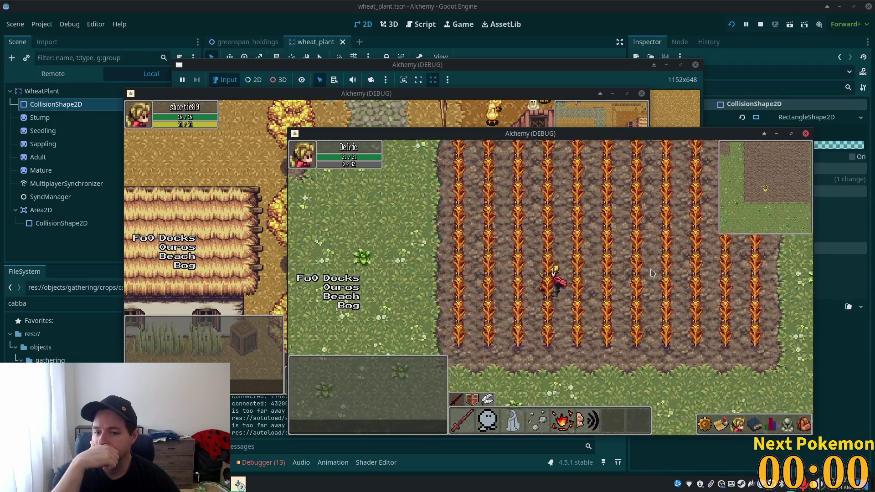
key("Down")
key("Right")
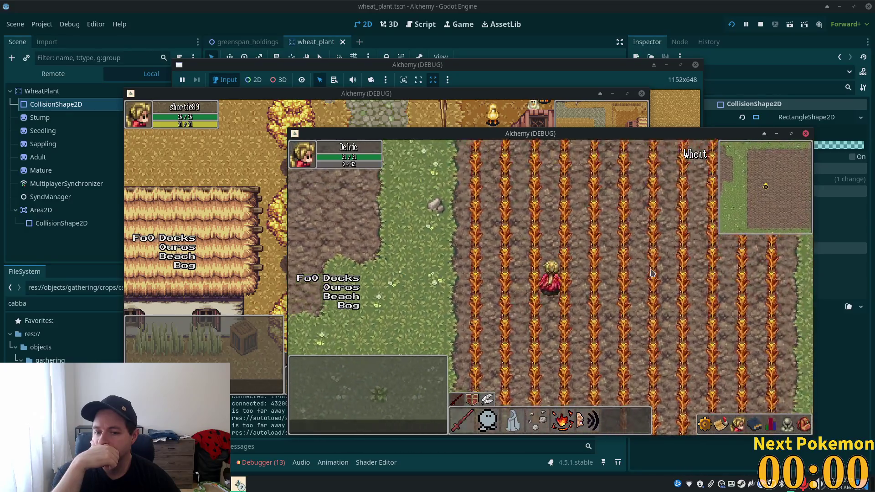
key("Up")
key("Right")
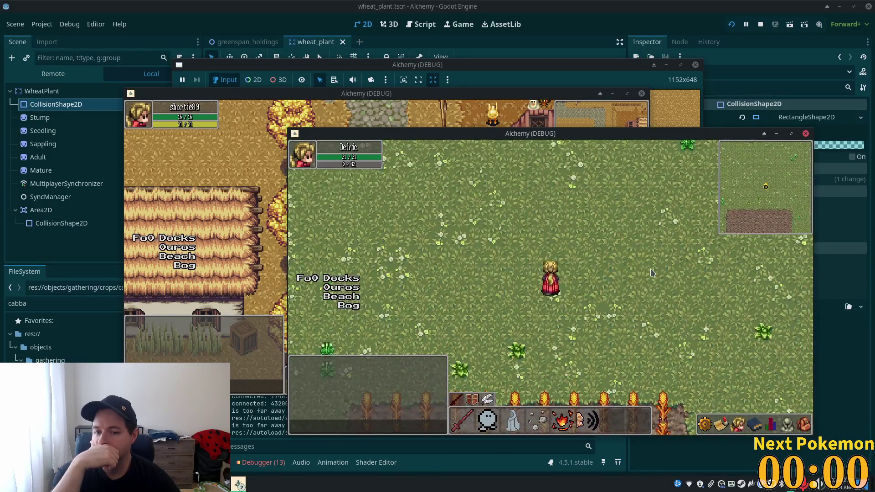
Walk south to the fence, west past the pond, north to the buildings, then raise the other player's window
key("Left")
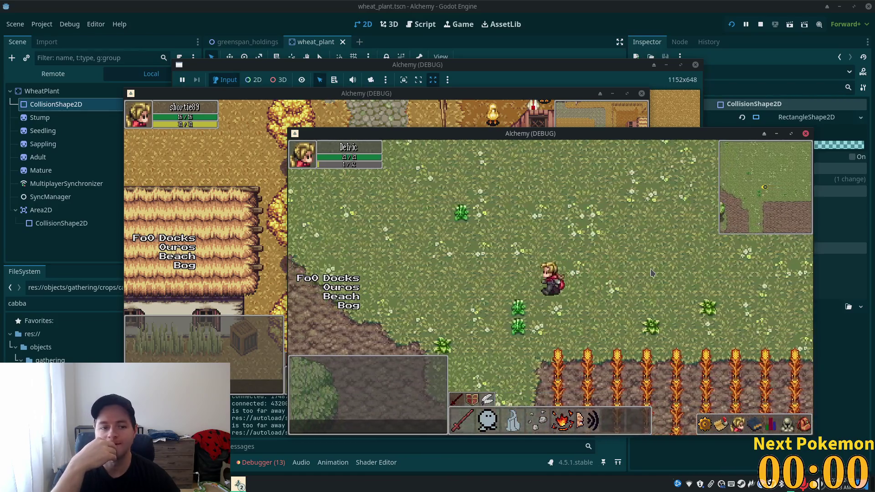
key("Down")
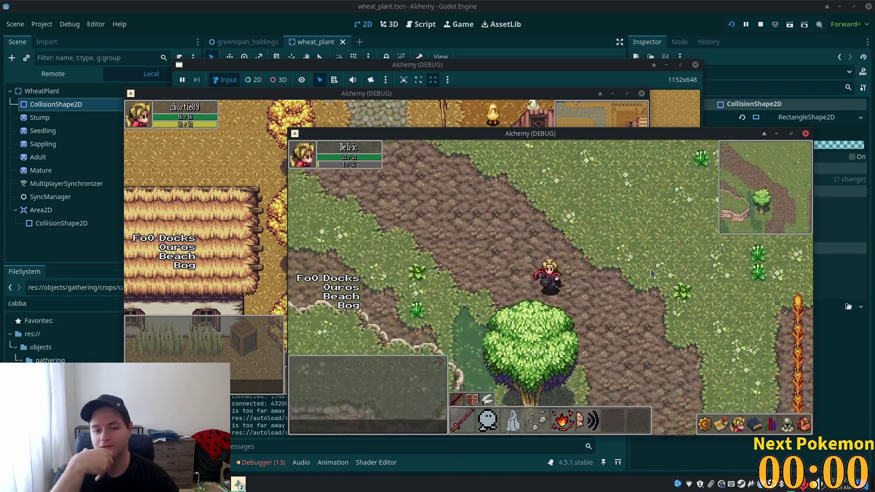
key("Down")
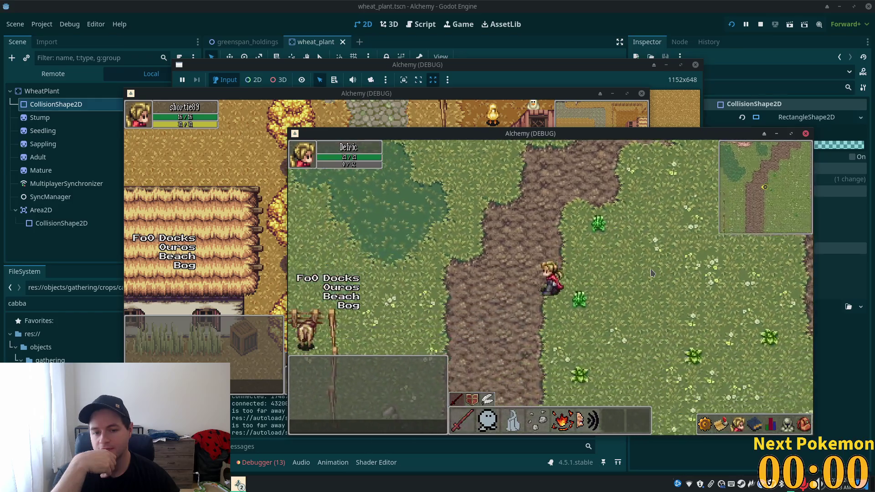
key("Down")
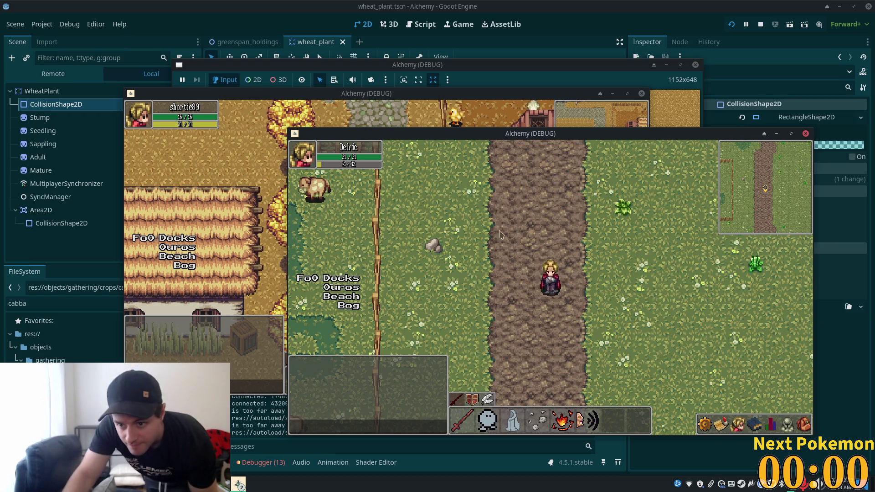
key("a")
key("w")
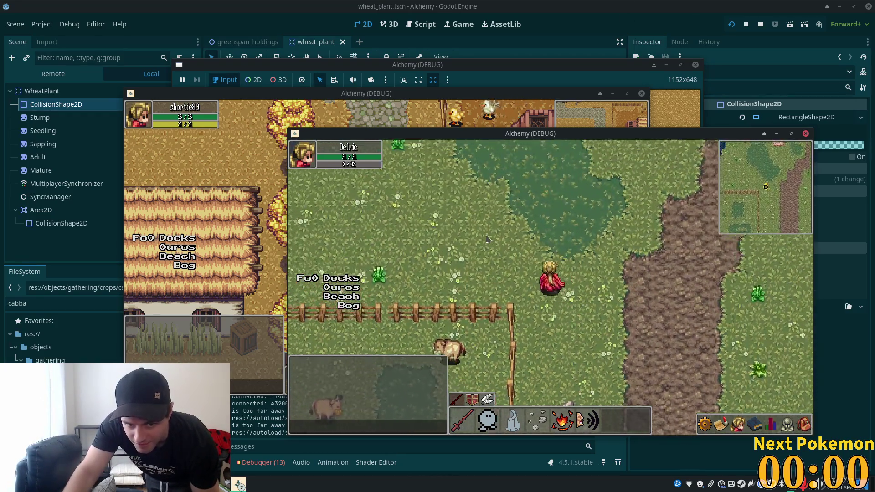
key("a")
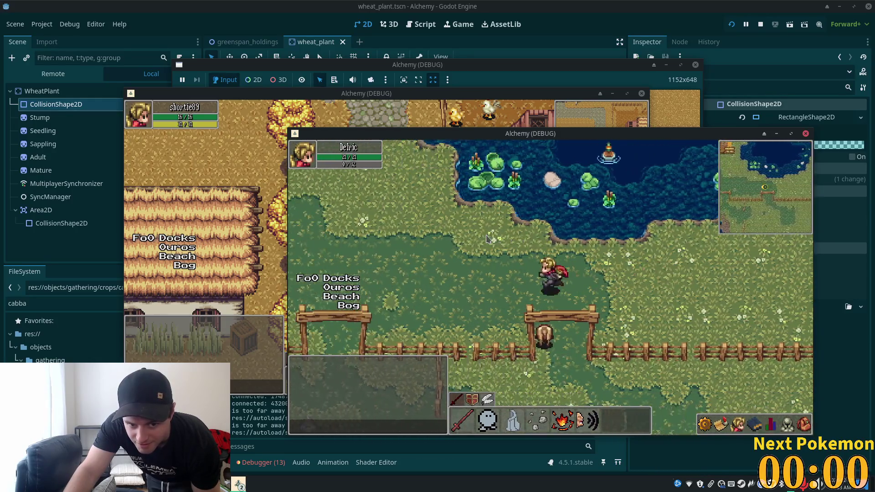
key("a")
key("w")
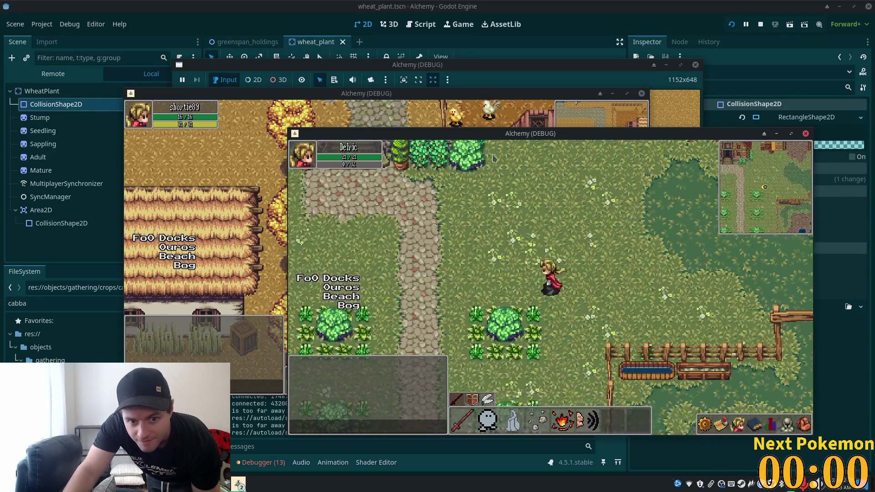
key("d")
key("w")
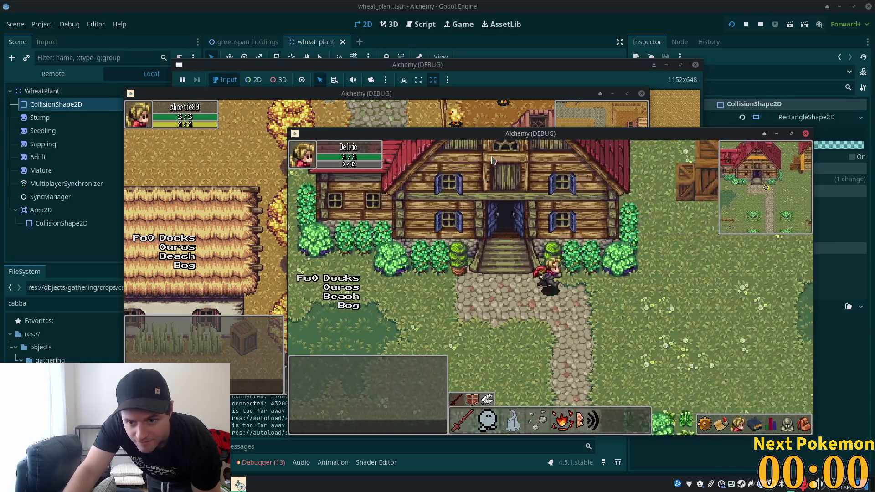
key("w")
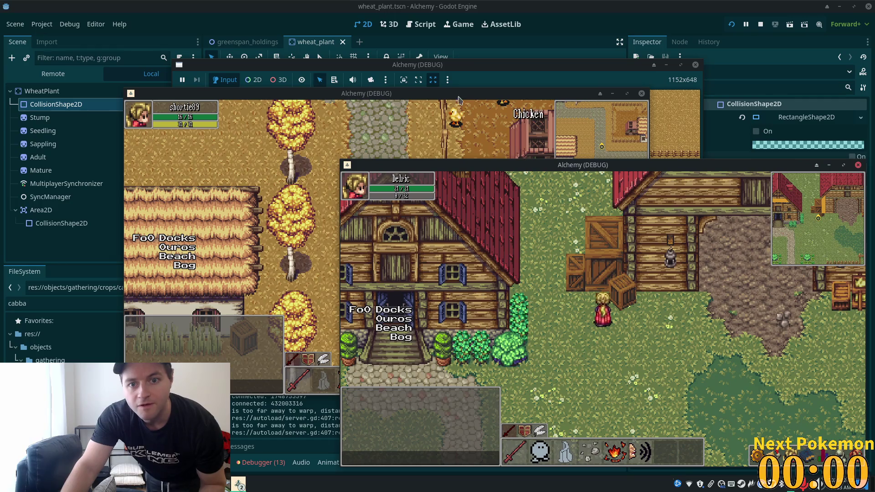
left_click_drag(459, 98, 392, 108)
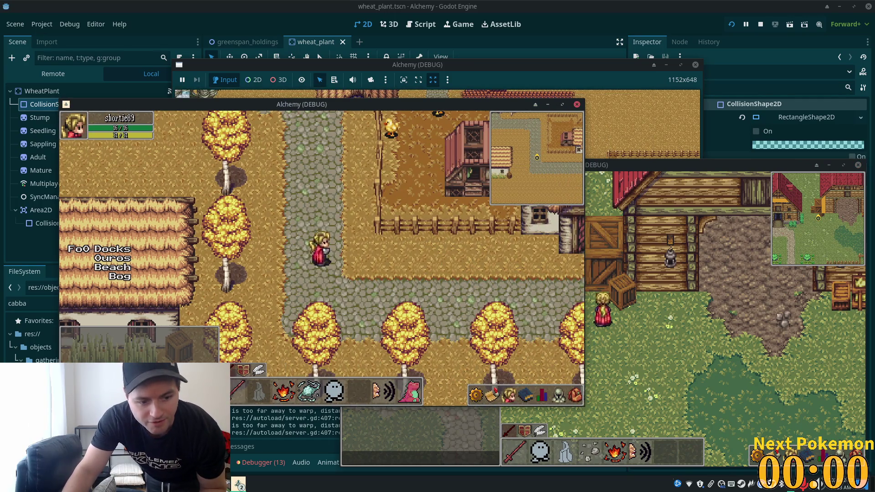
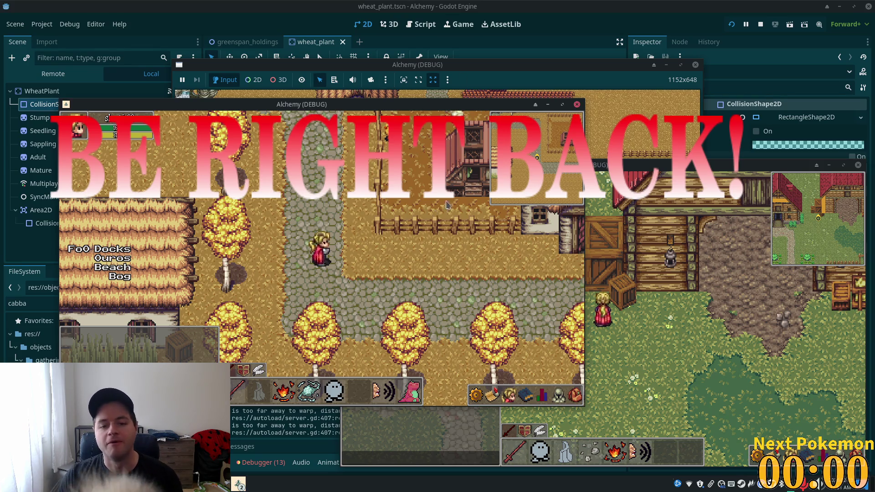
Focus the second Alchemy debug window and walk the player right past the pond and across the wheat field
left_click(726, 276)
key("Right")
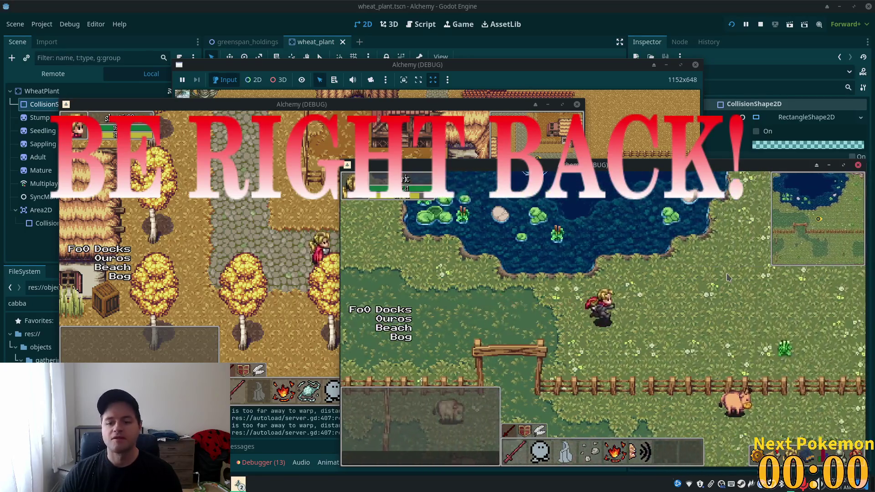
key("Right")
key("Right")
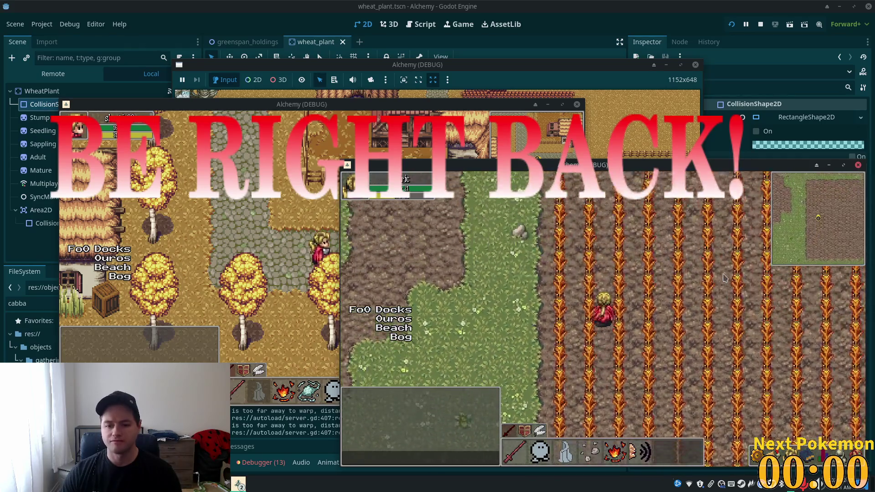
key("Right")
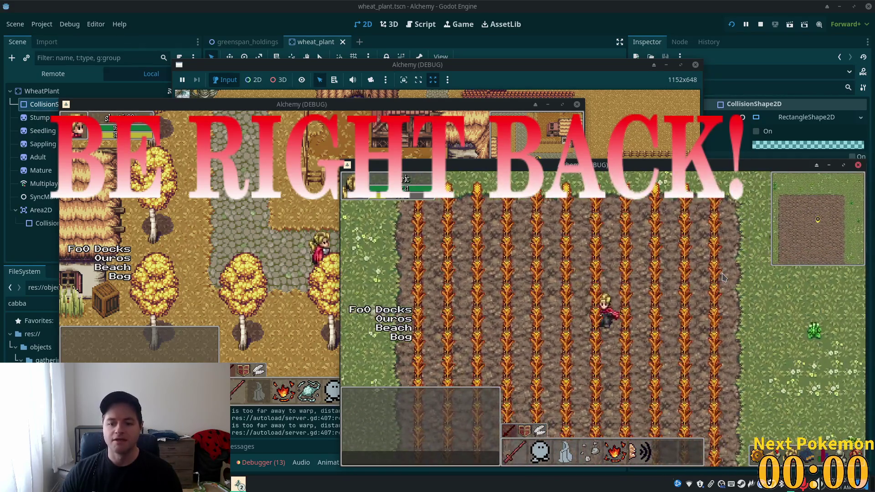
Walk the player down below the wheat rows, then up and right onto the grassy path
key("Down")
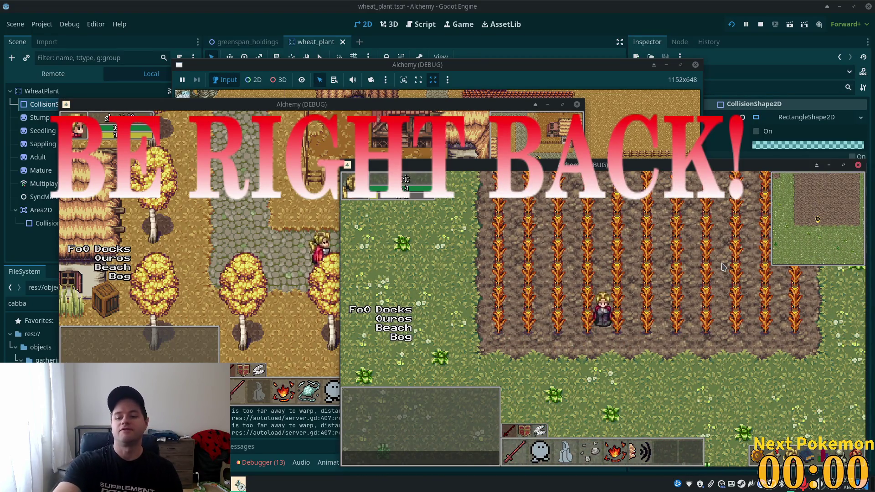
key("Down")
key("Right")
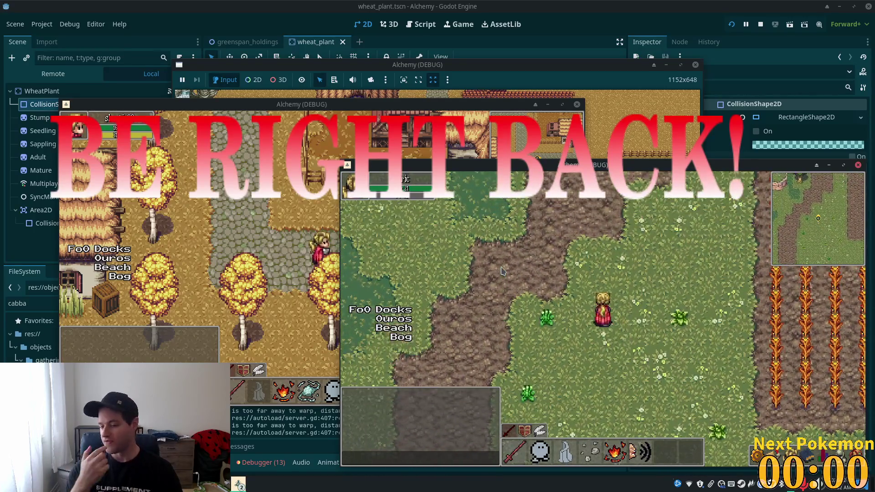
key("Up")
key("Right")
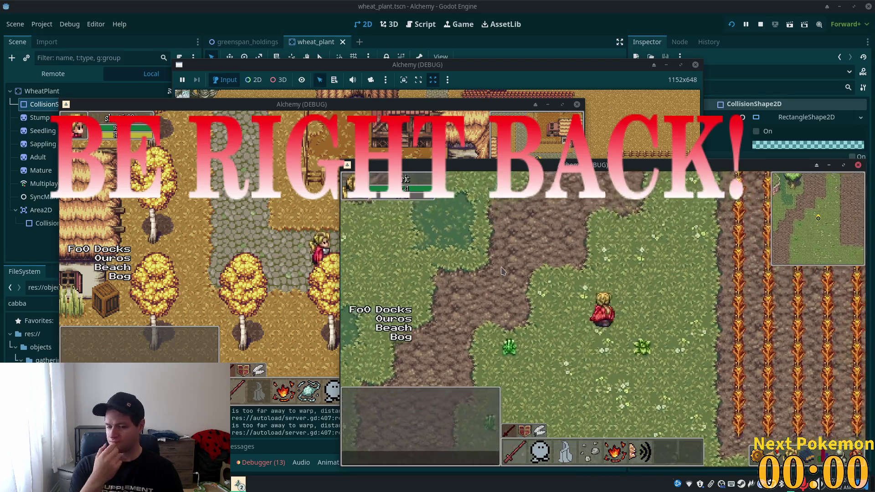
key("Up")
key("Right")
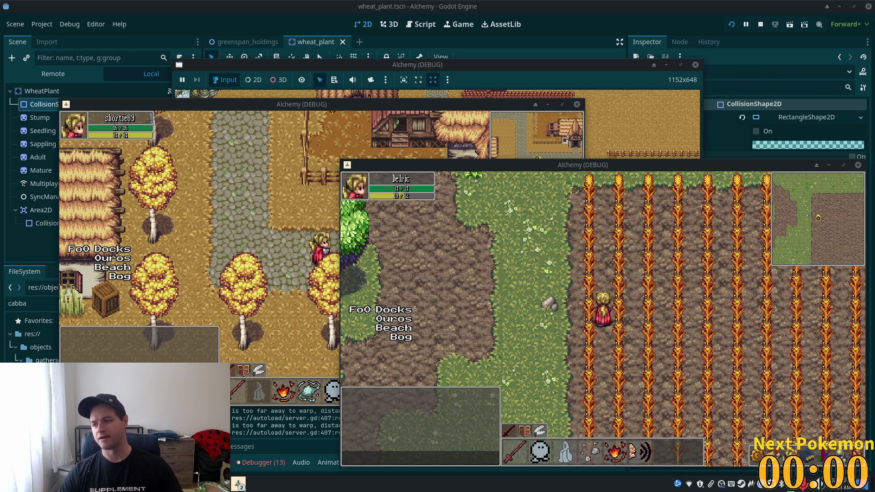
Walk the character around the wheat field in the lower-right window, then stop the game with F8
left_click(430, 198)
key("a")
key("s")
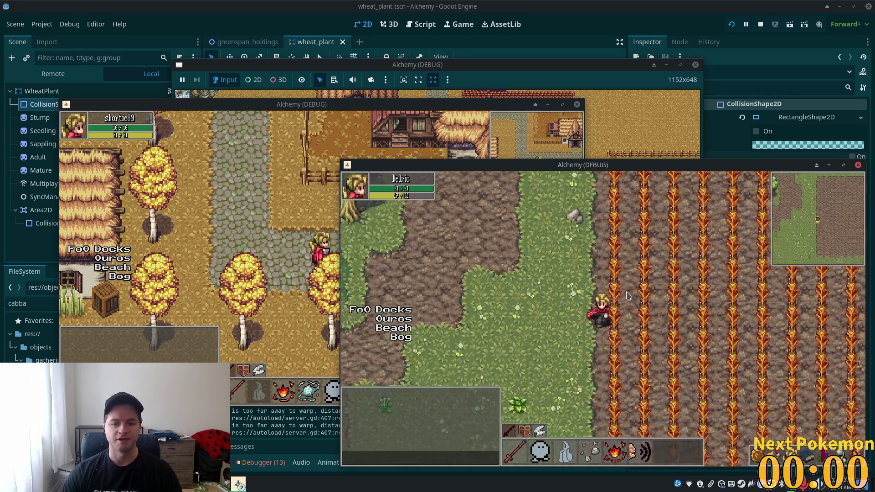
key("d")
key("s")
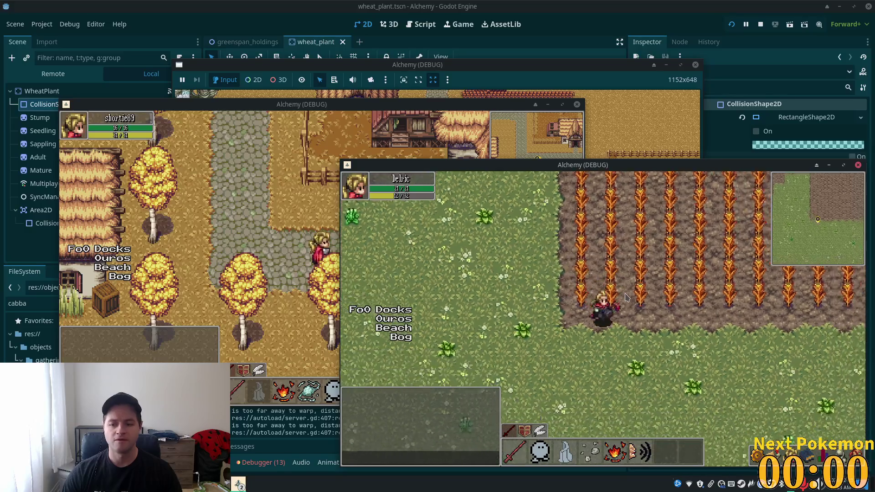
key("a")
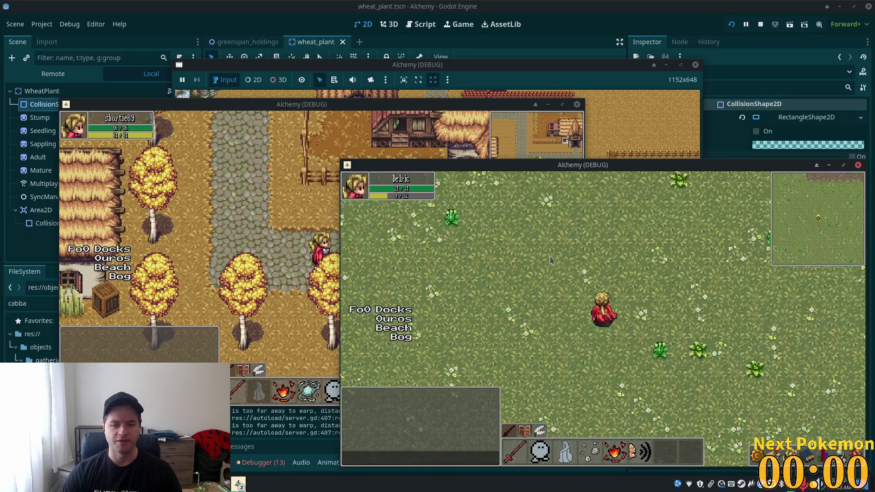
key("w")
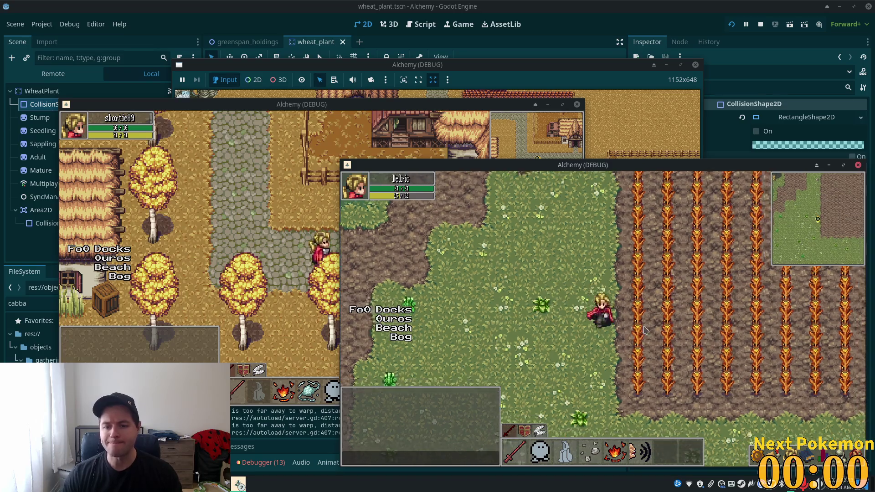
key("F8")
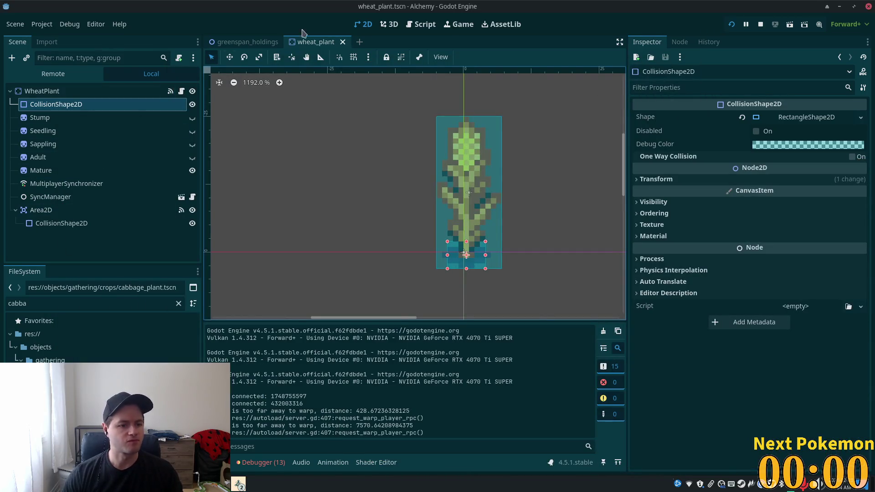
Switch to the greenspan_holdings scene and close the wheat_plant scene
left_click(246, 42)
left_click(347, 43)
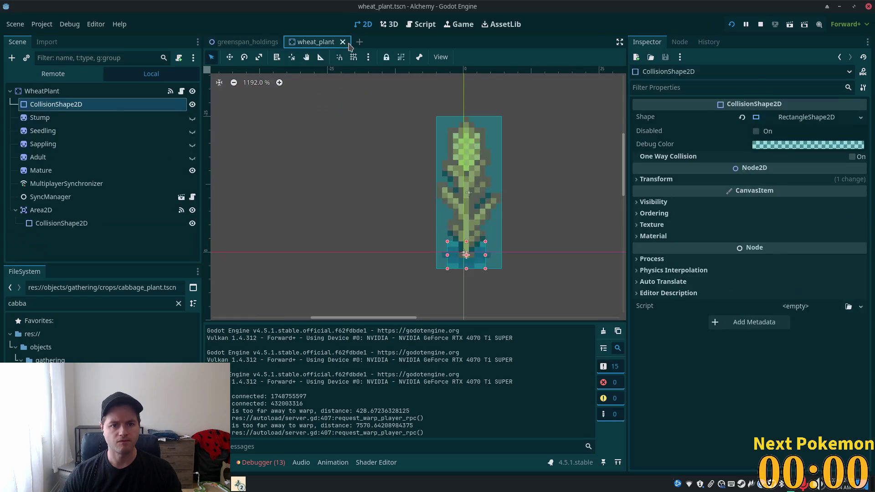
scroll(422, 117, "down", 4)
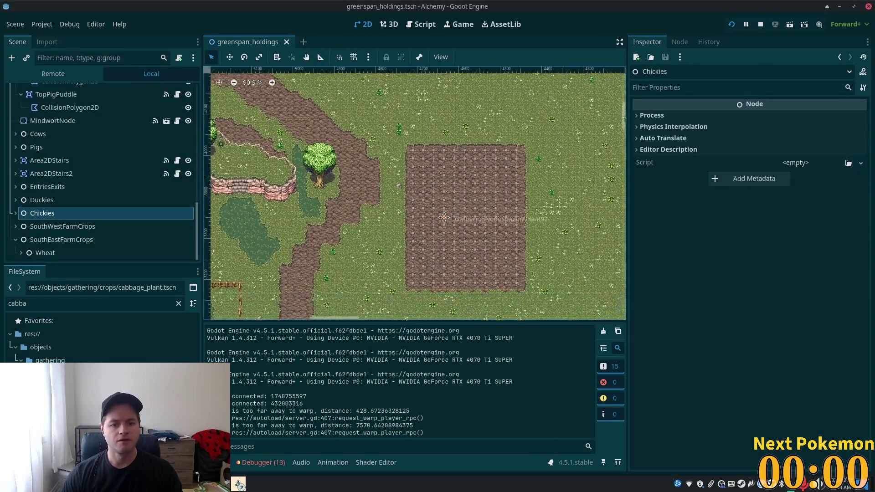
scroll(58, 166, "up", 5)
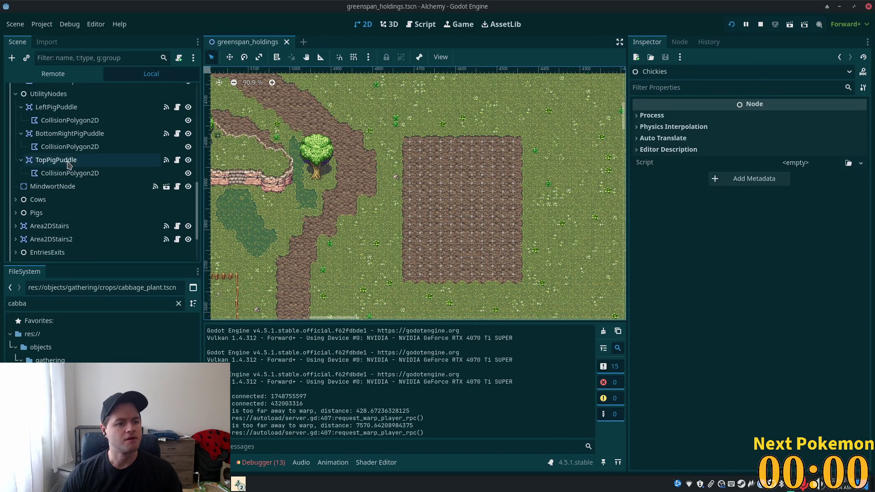
scroll(93, 174, "down", 3)
scroll(87, 191, "down", 3)
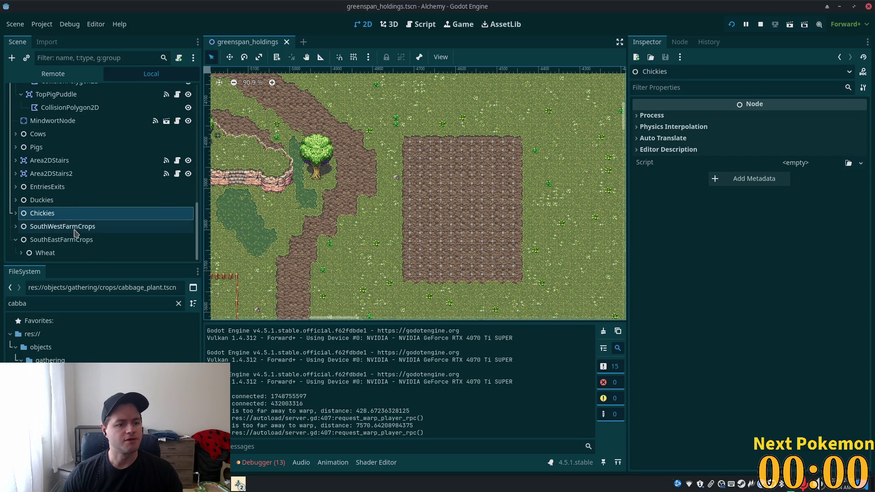
Collapse SouthEastFarmCrops, UtilityNodes and SunkenPassExit, then select the Structures TileMapLayer
left_click(22, 258)
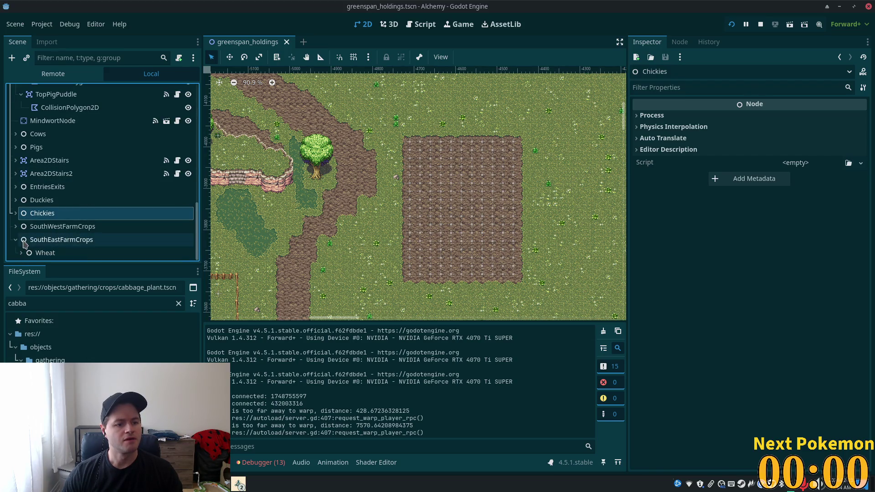
left_click(16, 241)
scroll(310, 296, "down", 2)
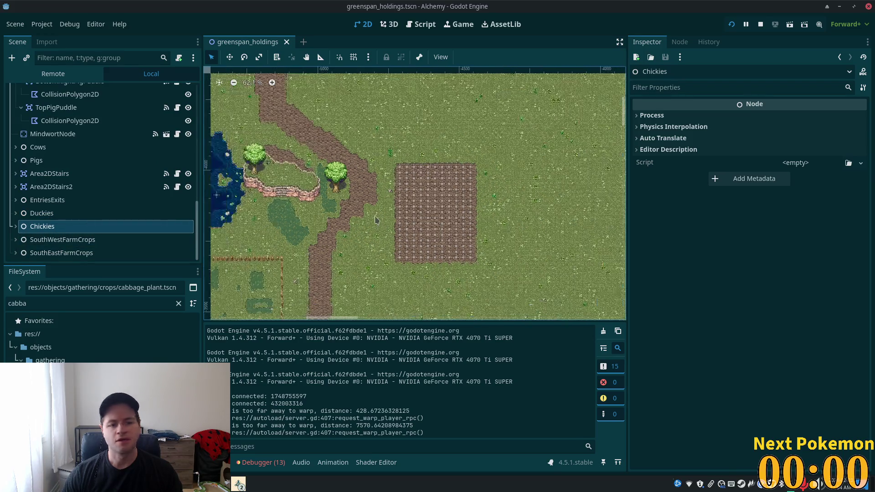
scroll(310, 296, "up", 1)
scroll(194, 216, "up", 6)
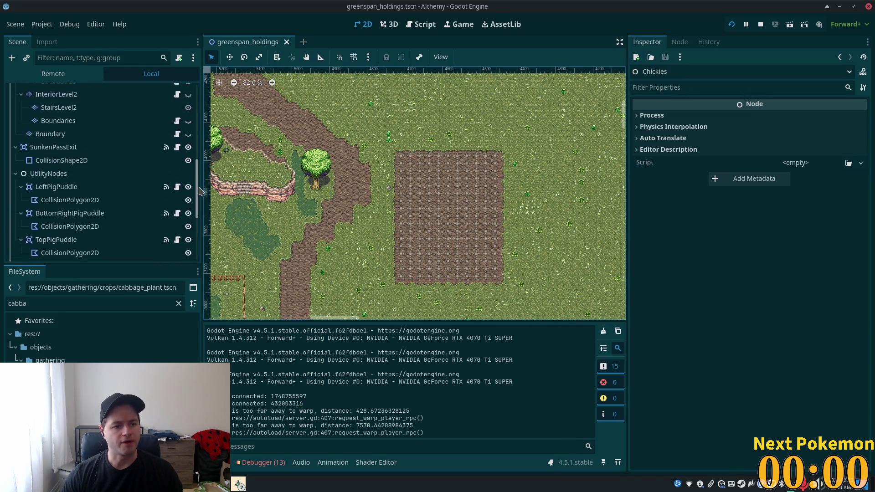
left_click(16, 195)
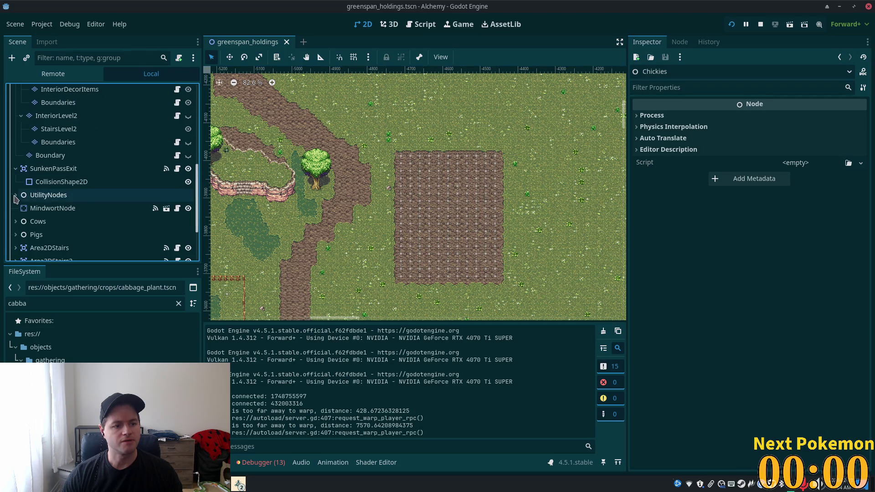
left_click(15, 168)
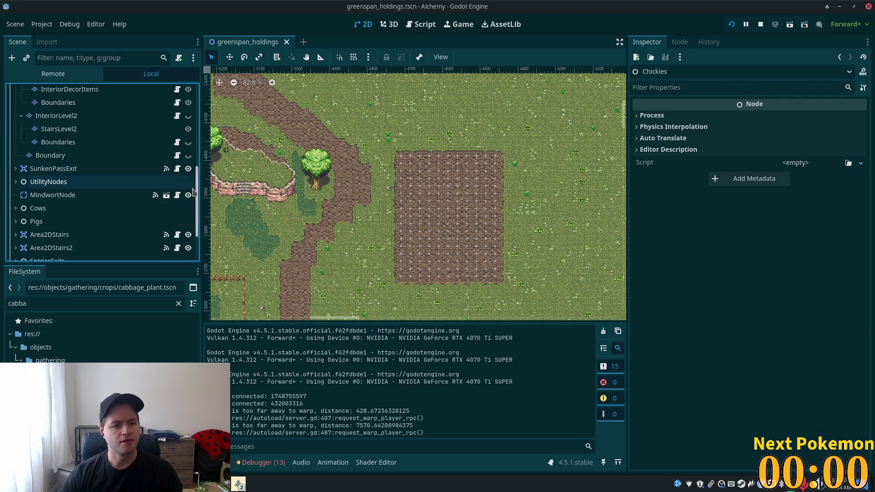
scroll(198, 199, "up", 7)
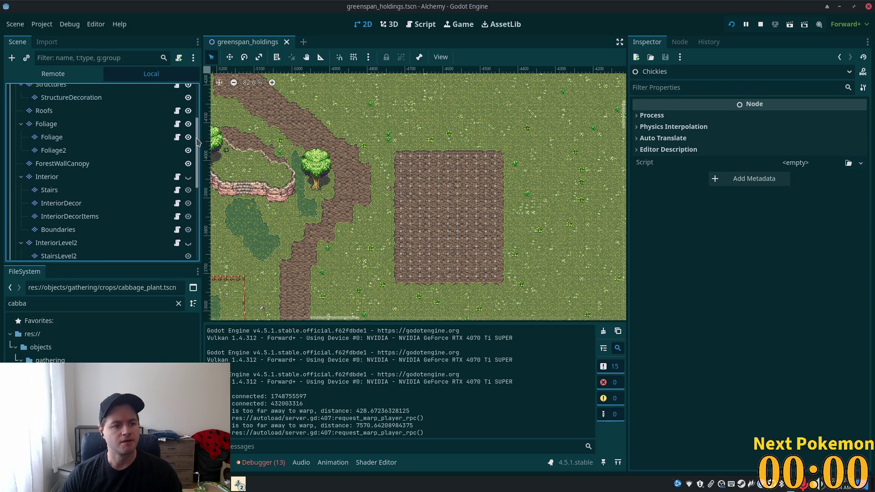
left_click(69, 137)
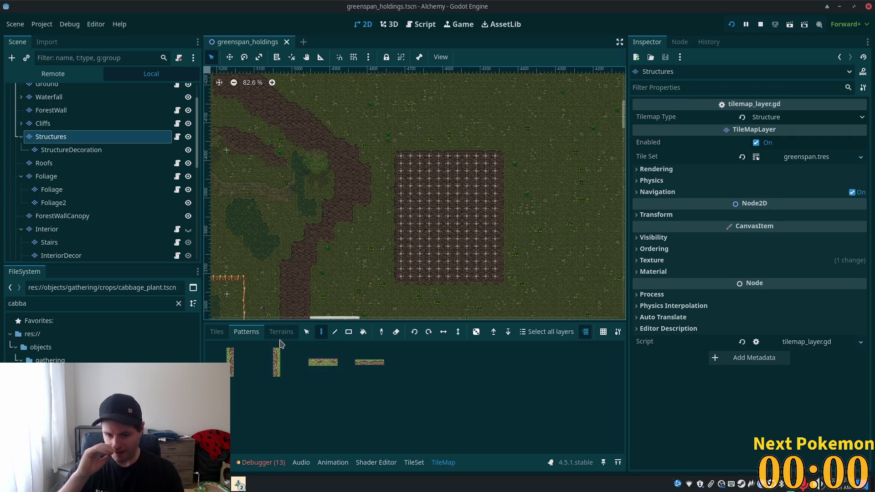
Keep the Structures layer active and pick the fences & walls tile source
left_click(54, 149)
left_click(52, 141)
left_click(214, 333)
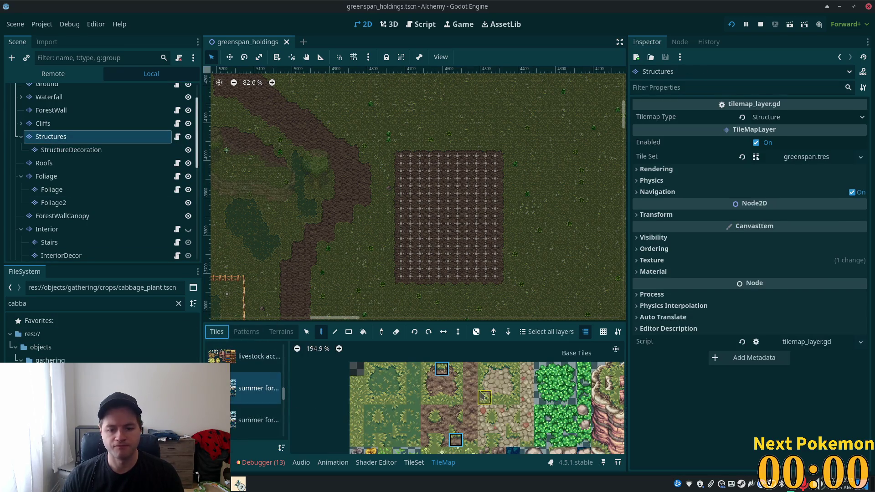
scroll(249, 376, "down", 5)
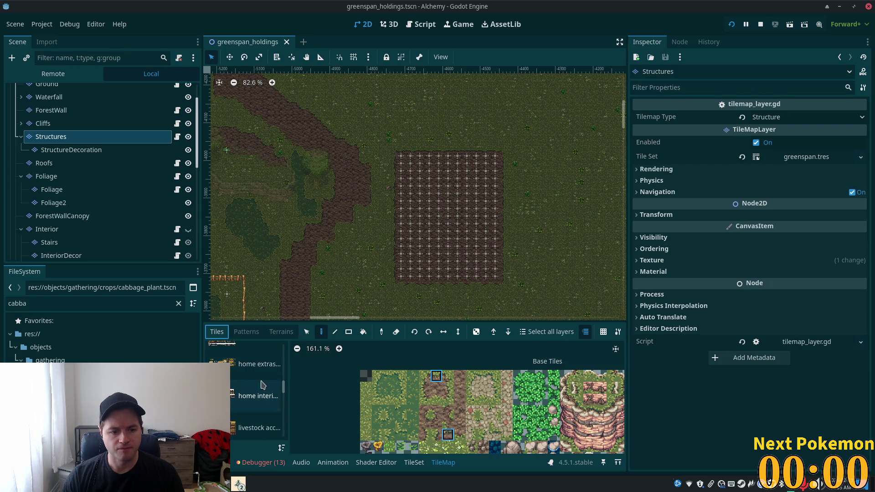
scroll(250, 374, "up", 1)
left_click_drag(288, 380, 330, 380)
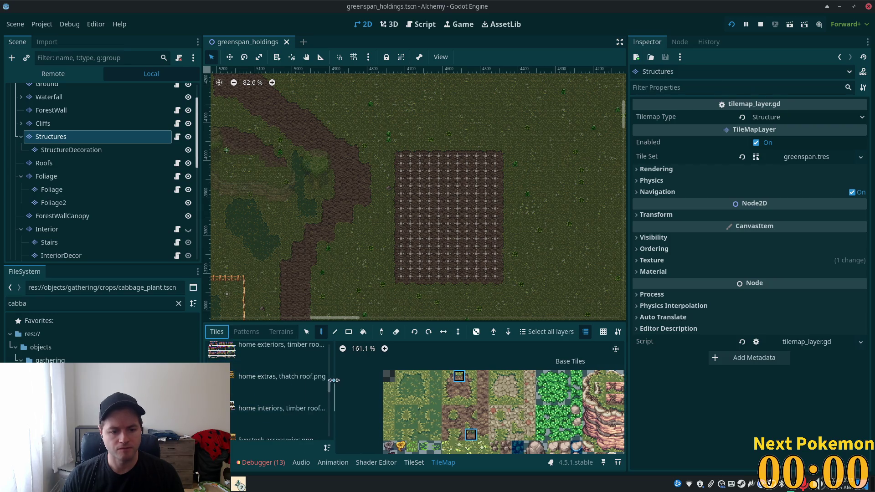
scroll(332, 376, "up", 3)
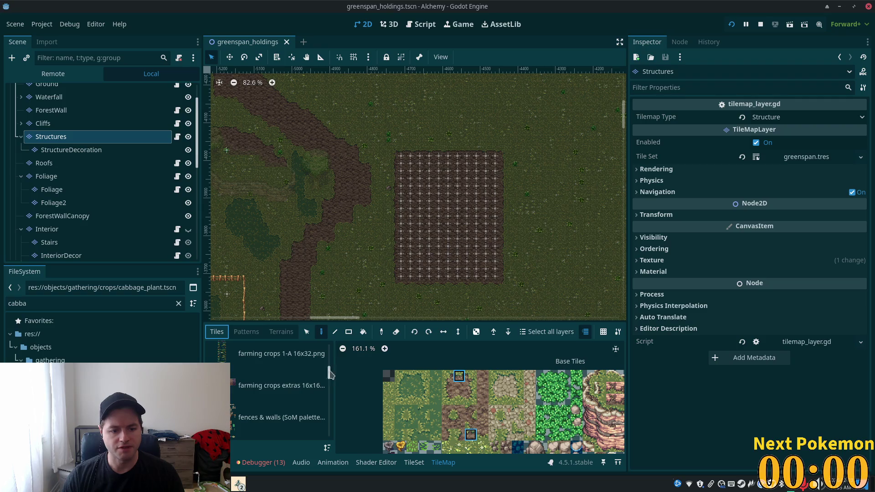
left_click(281, 417)
scroll(524, 401, "down", 2)
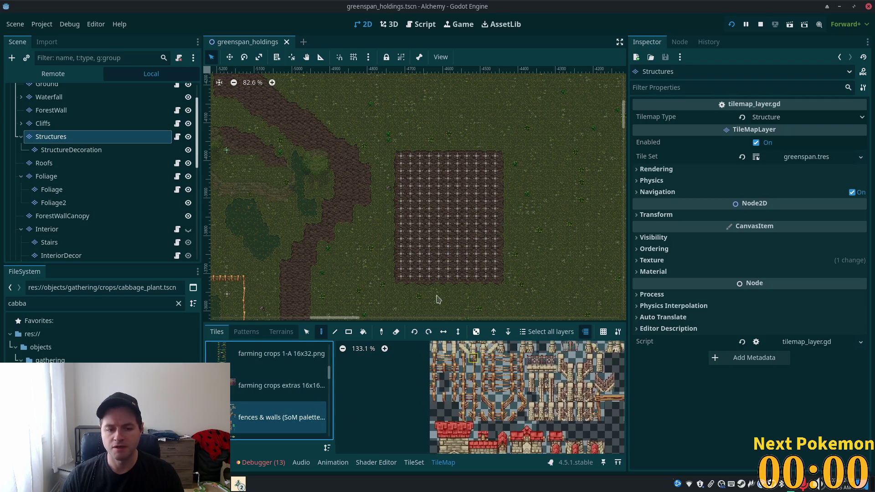
scroll(448, 313, "down", 4)
scroll(449, 314, "left", 8)
scroll(441, 225, "left", 4)
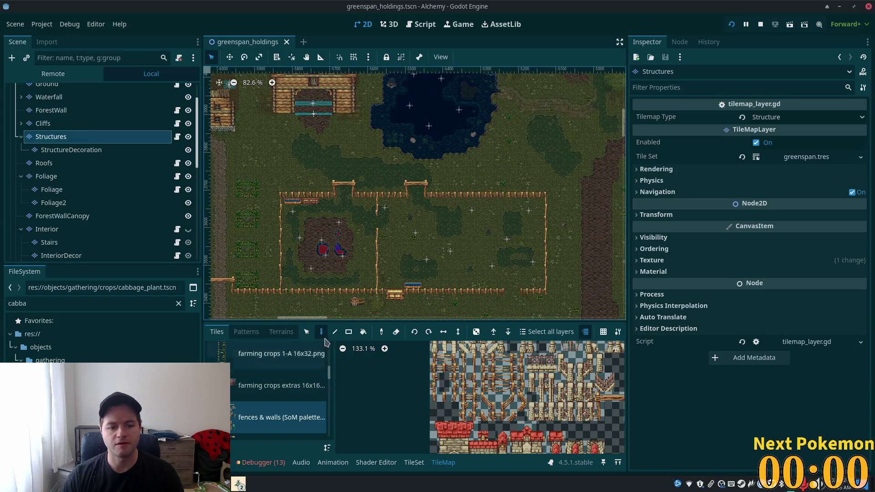
Select a single vertical column of fence tiles from the fences & walls source
left_click(307, 332)
scroll(377, 268, "left", 8)
scroll(453, 269, "right", 4)
scroll(452, 270, "down", 2)
left_click_drag(400, 192, 401, 294)
scroll(332, 223, "right", 6)
scroll(611, 142, "right", 5)
scroll(611, 143, "down", 4)
scroll(409, 295, "right", 5)
scroll(408, 295, "down", 3)
scroll(467, 275, "left", 1)
scroll(283, 172, "up", 2)
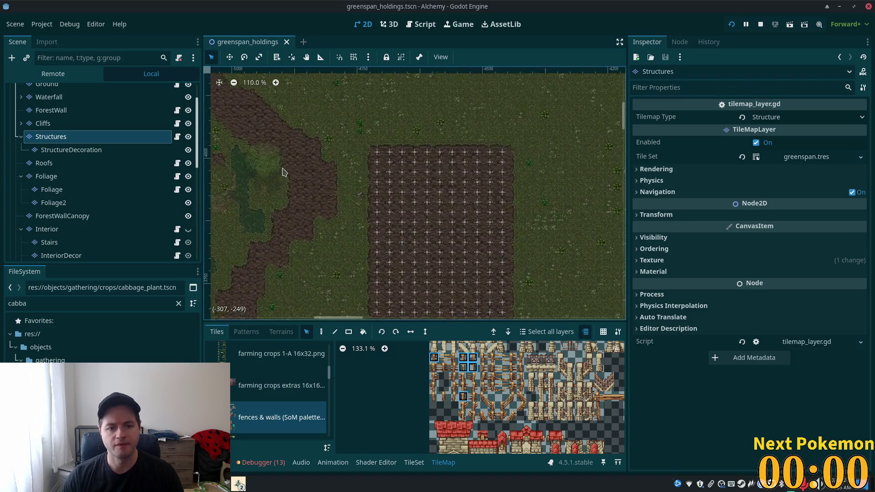
scroll(282, 172, "up", 4)
Paint the fence column just west of the tilled field
key("d")
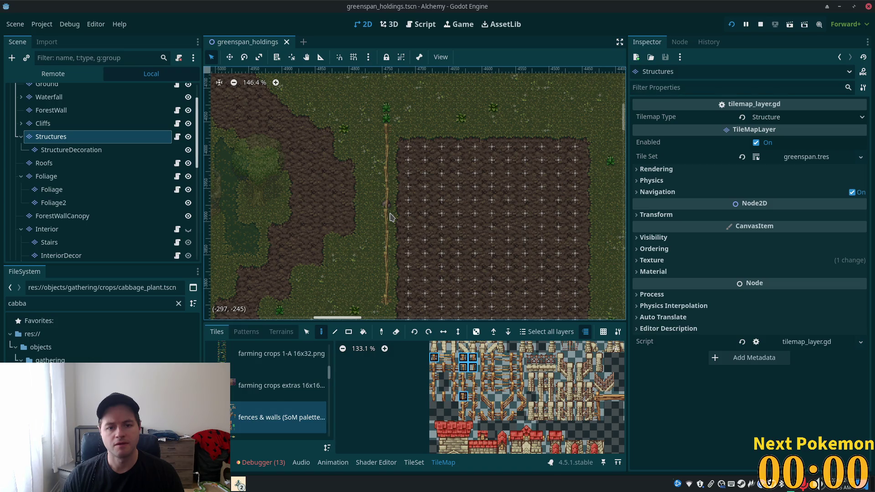
left_click(389, 217)
scroll(433, 136, "down", 5)
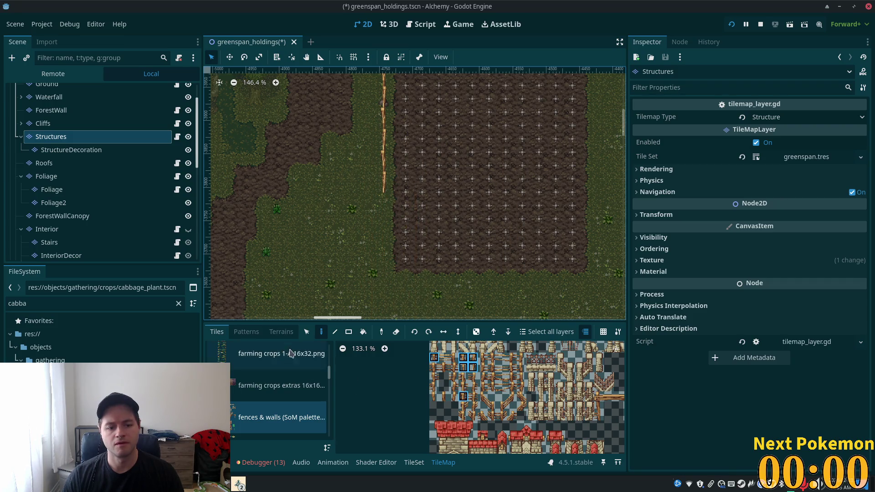
Copy the painted fence cells and extend the fence down the field's west side
left_click(307, 332)
scroll(381, 273, "up", 5)
scroll(381, 274, "right", 2)
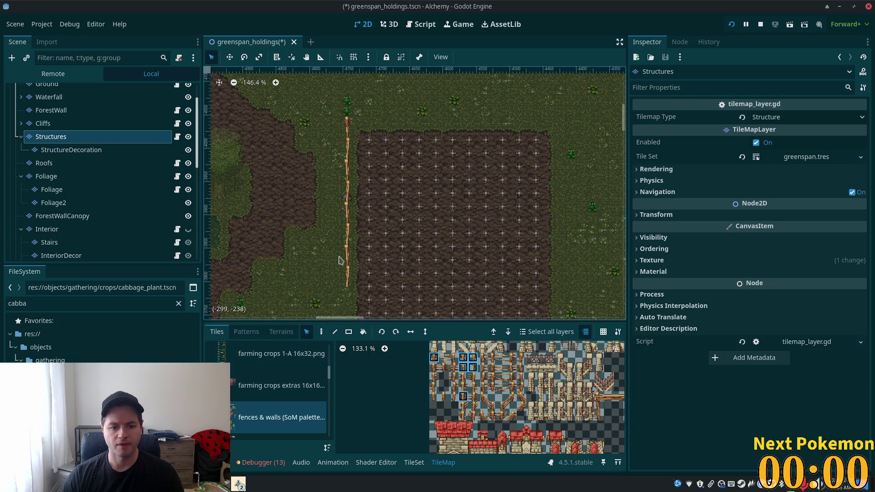
left_click_drag(320, 259, 359, 197)
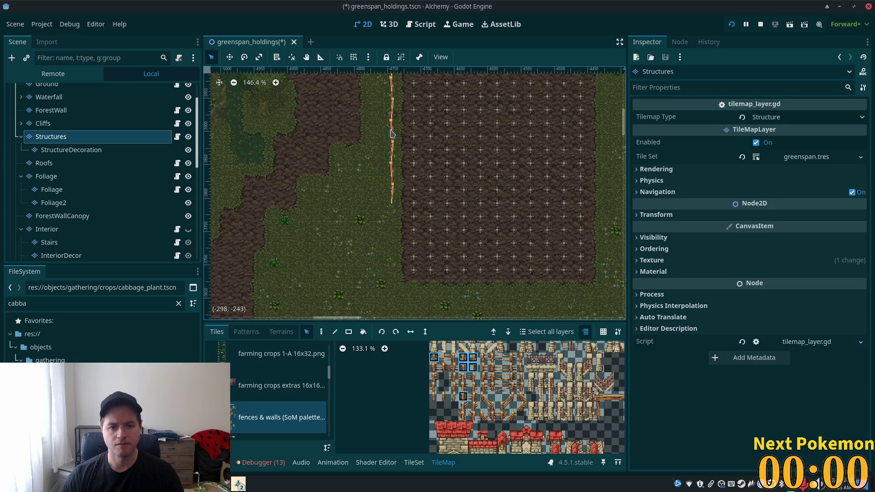
left_click_drag(384, 127, 390, 207)
key("d")
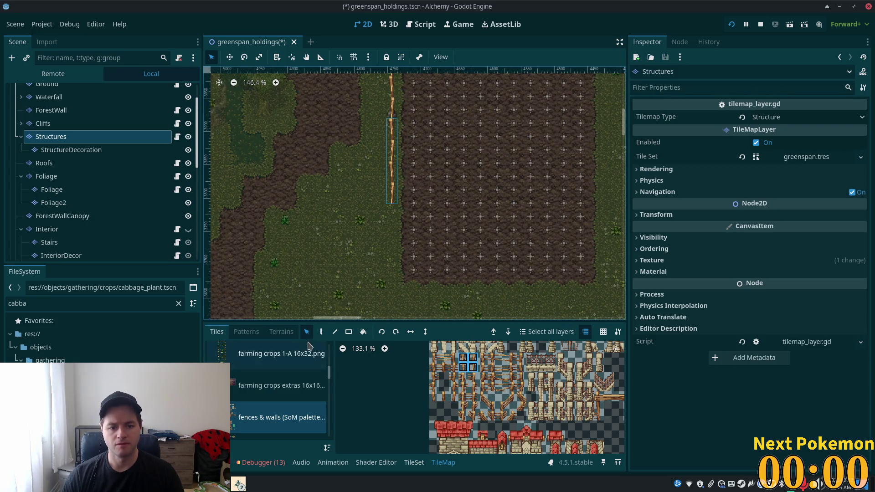
left_click(391, 238)
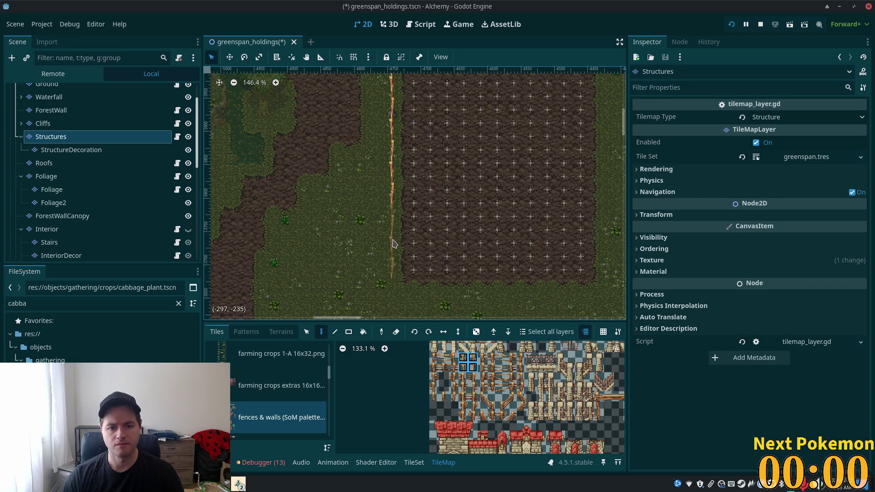
scroll(395, 251, "down", 3)
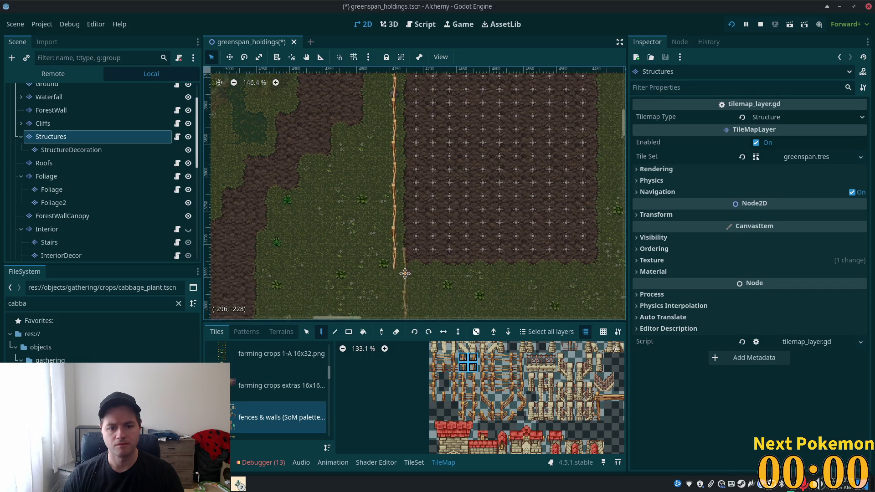
scroll(425, 248, "up", 3)
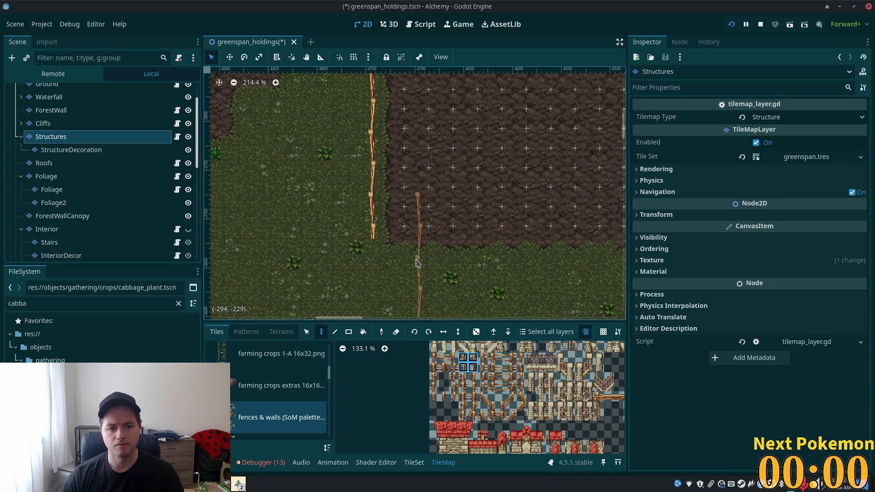
Pick a single fence cell from the map as the paint pattern
left_click(307, 332)
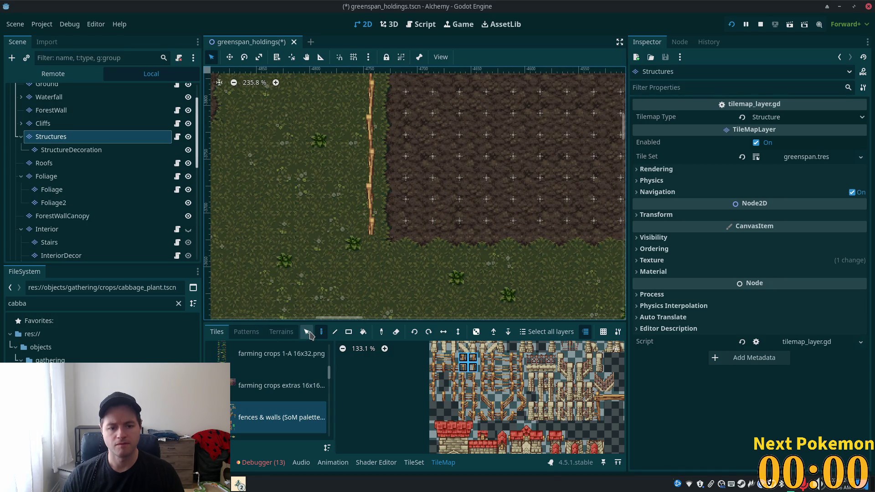
left_click(372, 214)
key("d")
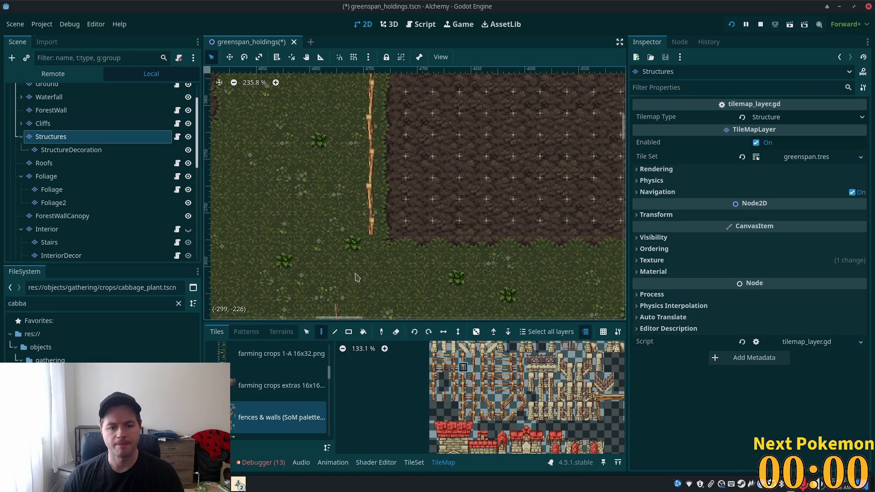
scroll(610, 153, "down", 8)
scroll(515, 150, "left", 10)
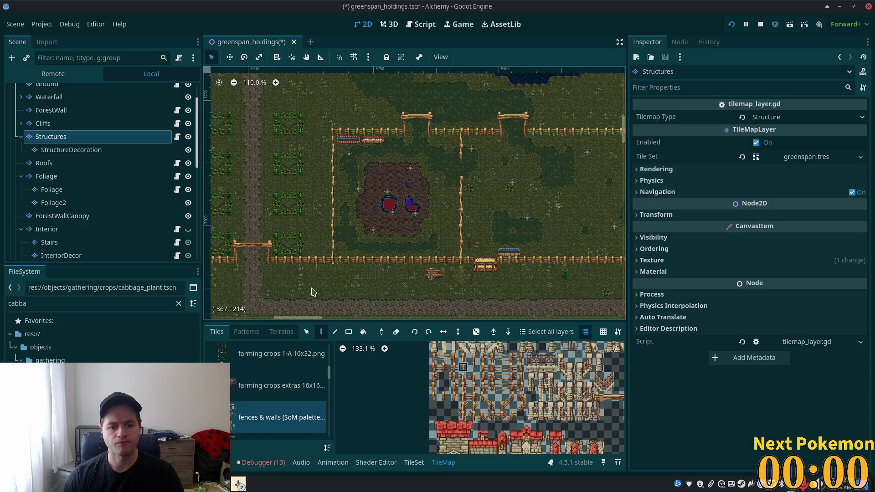
scroll(283, 237, "left", 10)
scroll(257, 186, "up", 1)
scroll(256, 185, "left", 3)
scroll(350, 212, "up", 4)
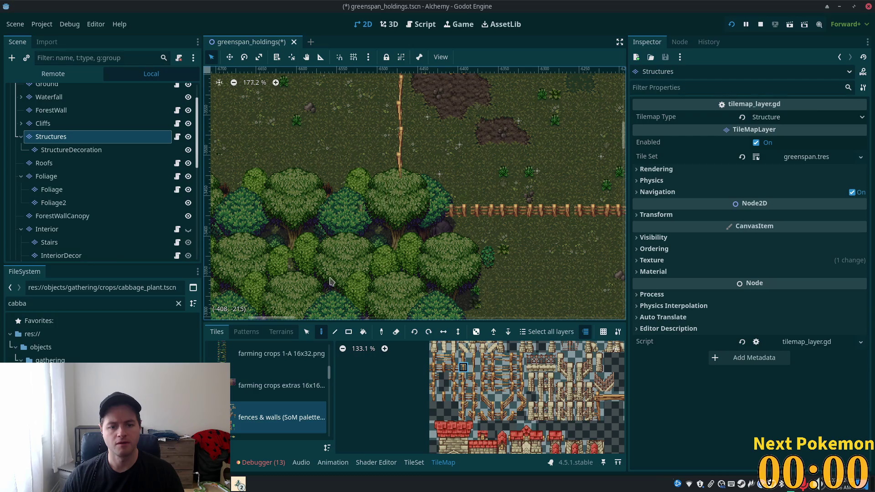
Copy the fence corner tiles as a pattern for the fence's southern end
key("s")
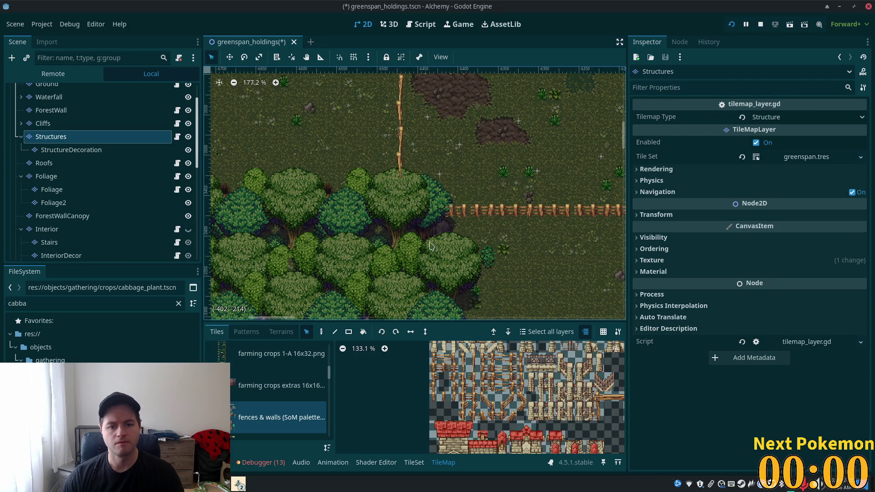
scroll(407, 223, "down", 3)
scroll(364, 227, "right", 20)
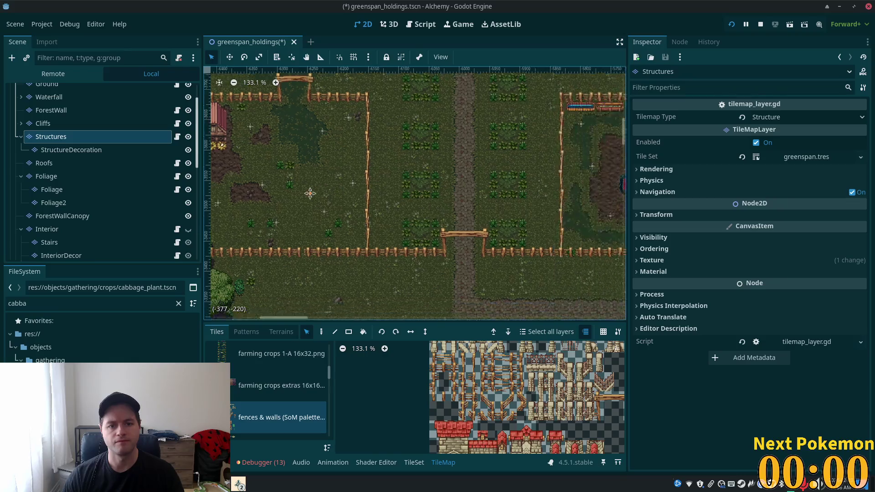
scroll(326, 269, "down", 5)
scroll(364, 196, "right", 10)
scroll(311, 163, "left", 20)
left_click_drag(385, 193, 397, 204)
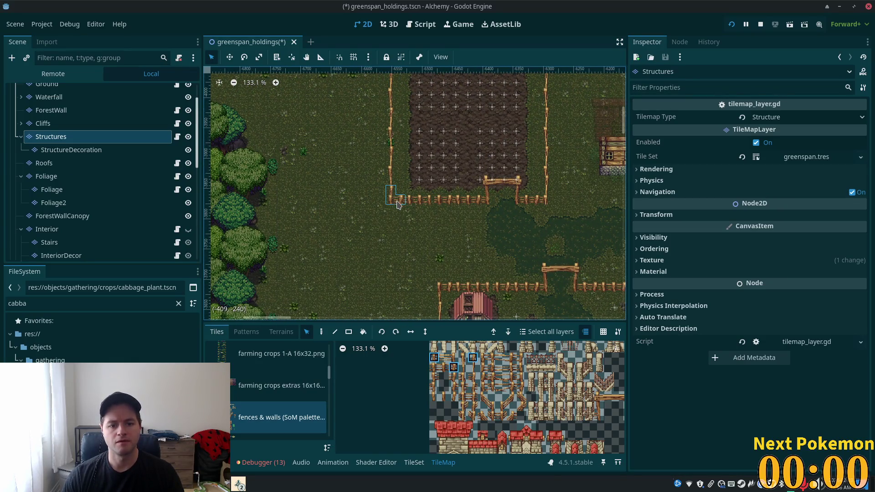
left_click(322, 332)
scroll(303, 168, "right", 20)
scroll(347, 173, "down", 2)
scroll(347, 172, "right", 5)
scroll(387, 246, "up", 1)
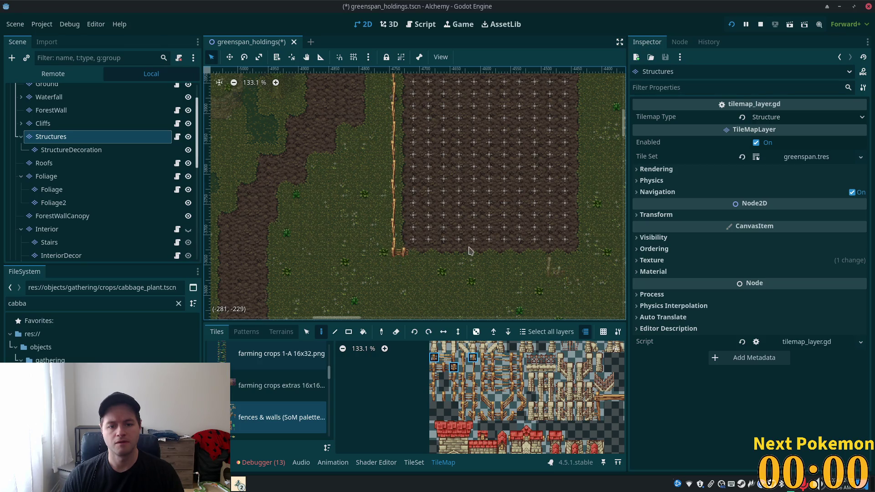
scroll(488, 164, "left", 15)
scroll(488, 165, "down", 2)
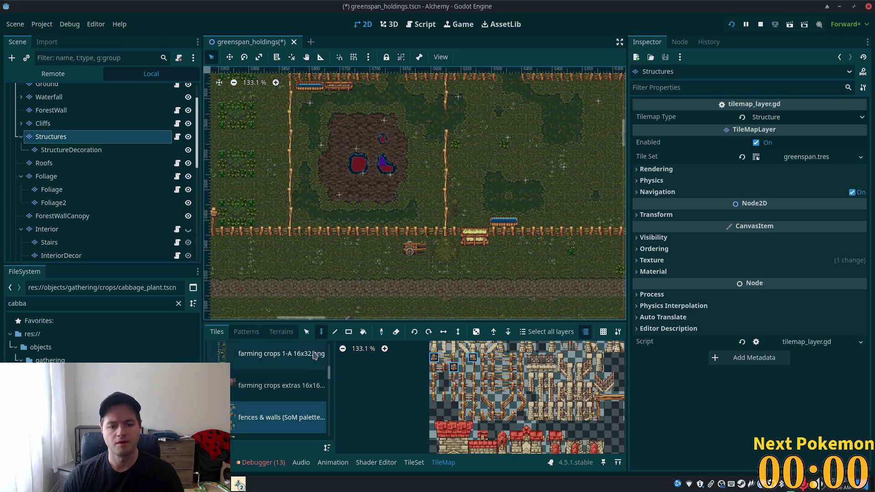
Copy a horizontal fence row from the map as the next paint pattern
left_click(307, 332)
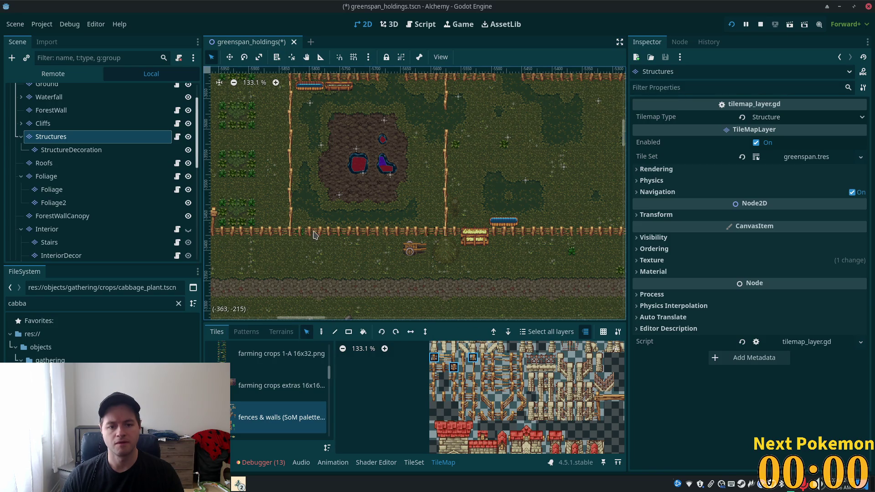
scroll(313, 235, "down", 5)
scroll(313, 234, "down", 1)
scroll(364, 264, "up", 2)
scroll(365, 264, "left", 3)
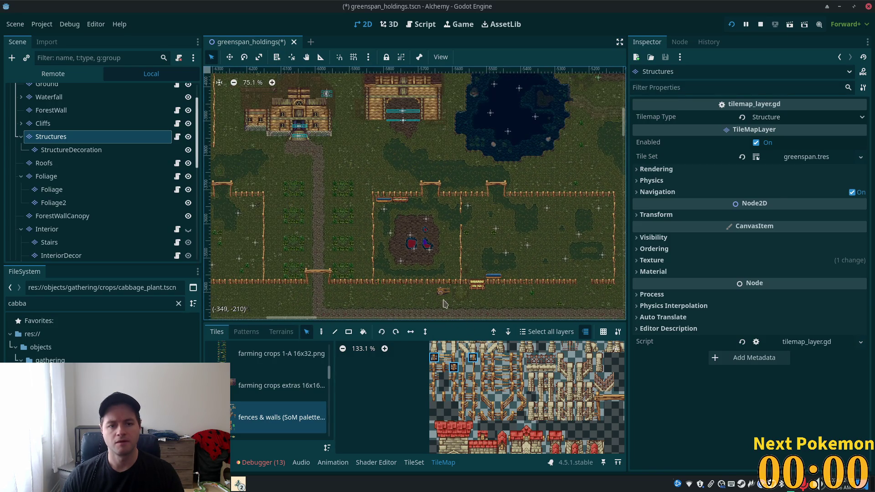
left_click_drag(380, 283, 455, 286)
scroll(425, 91, "right", 10)
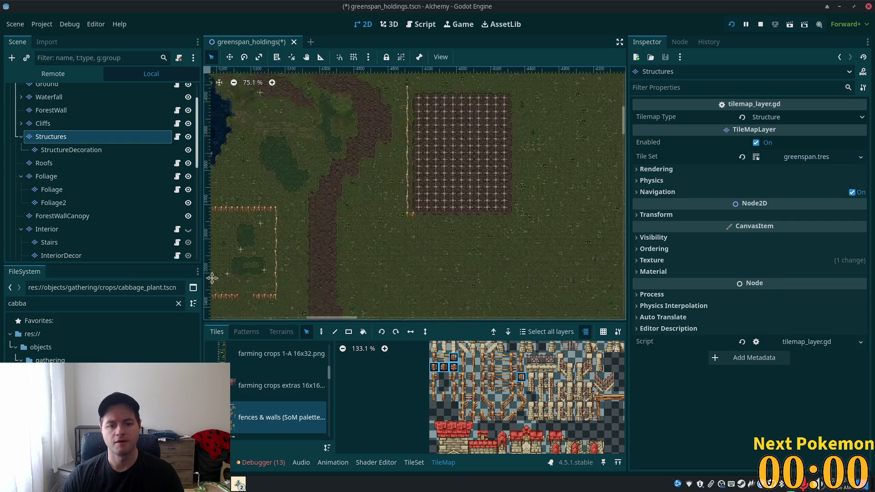
scroll(463, 260, "up", 8)
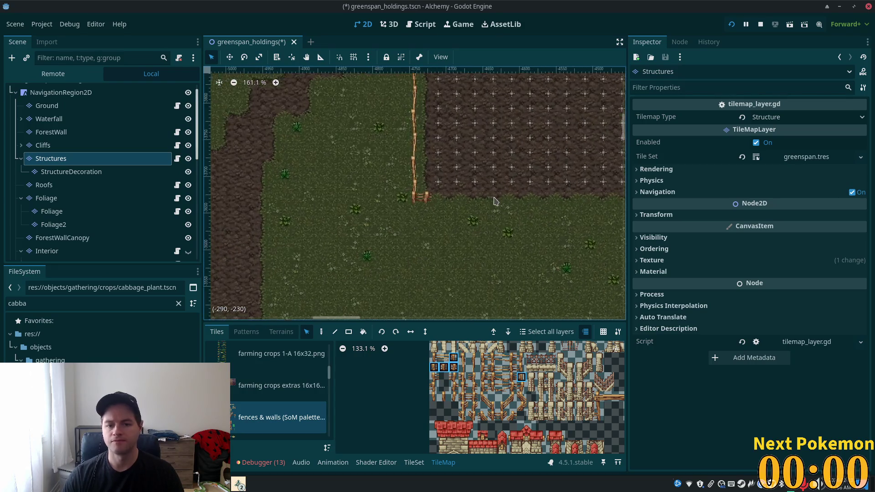
Paint the copied fence row along the tilled field's southern edge, meeting the west fence corner
scroll(494, 200, "right", 3)
left_click(321, 332)
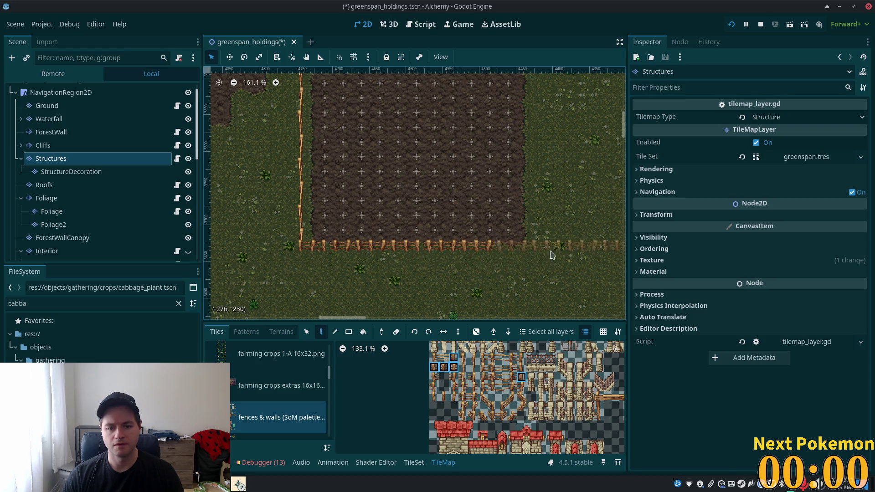
scroll(465, 270, "right", 3)
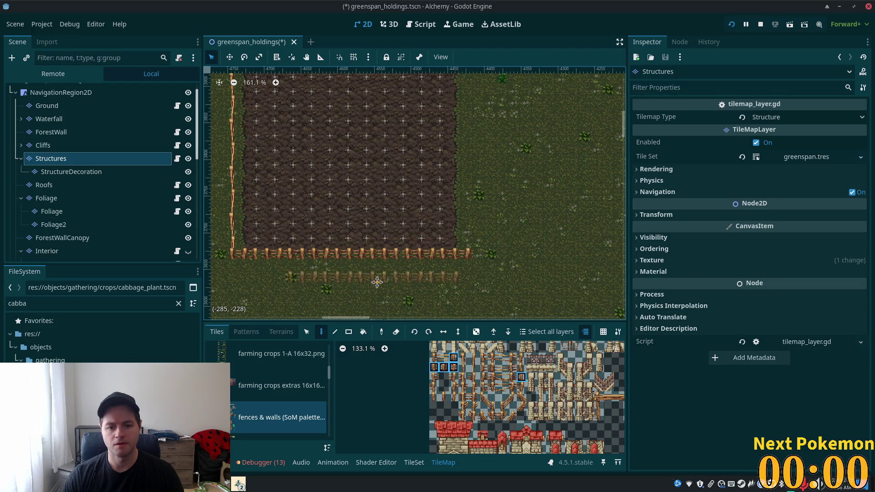
scroll(501, 265, "left", 2)
scroll(282, 274, "down", 2)
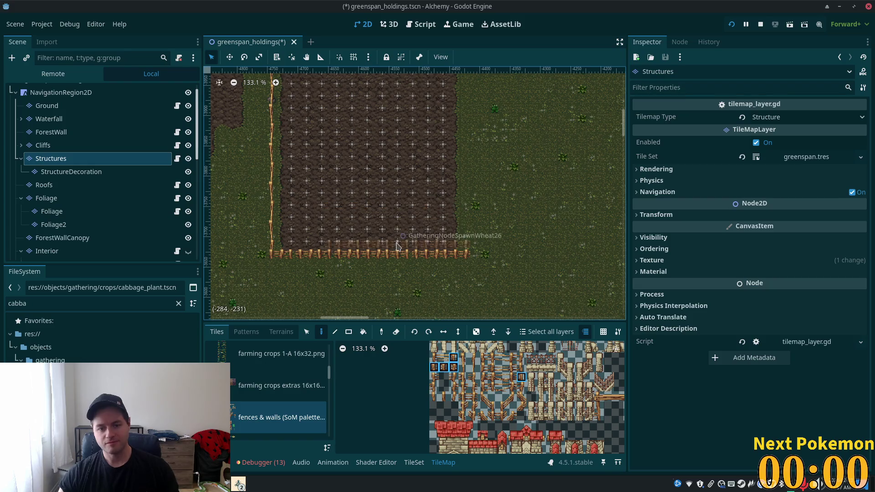
Undo a stray fence row painted across the dirt path below the field
scroll(388, 226, "down", 2)
left_click_drag(385, 224, 585, 141)
scroll(465, 205, "up", 2)
left_click_drag(422, 203, 469, 203)
scroll(542, 193, "up", 2)
key("ctrl+z")
Copy the vertical fence as a pattern for the field's east side
left_click(306, 332)
scroll(472, 227, "down", 2)
scroll(455, 151, "up", 1)
left_click_drag(428, 123, 428, 263)
scroll(439, 116, "right", 10)
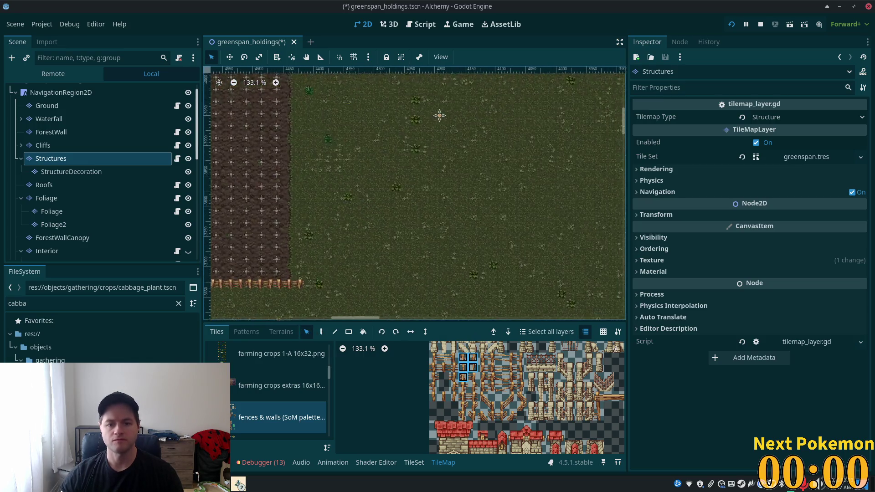
scroll(439, 116, "left", 10)
scroll(440, 117, "up", 2)
key("d")
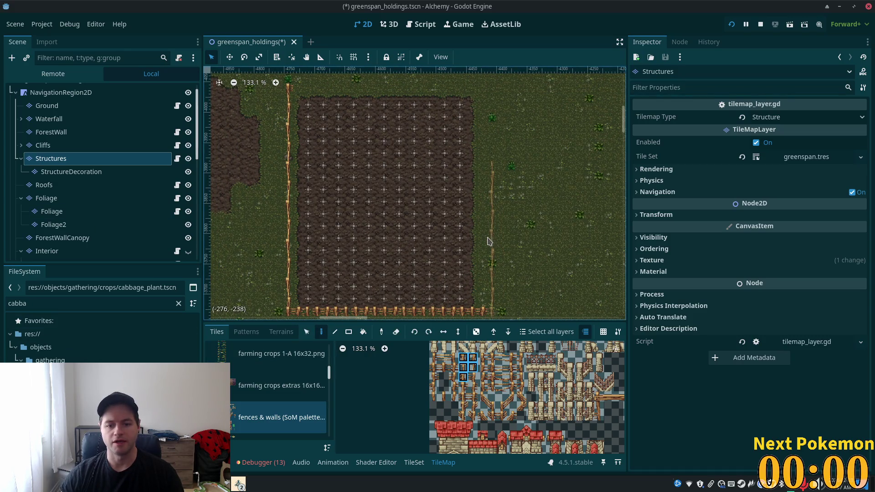
scroll(512, 231, "down", 3)
scroll(511, 230, "left", 2)
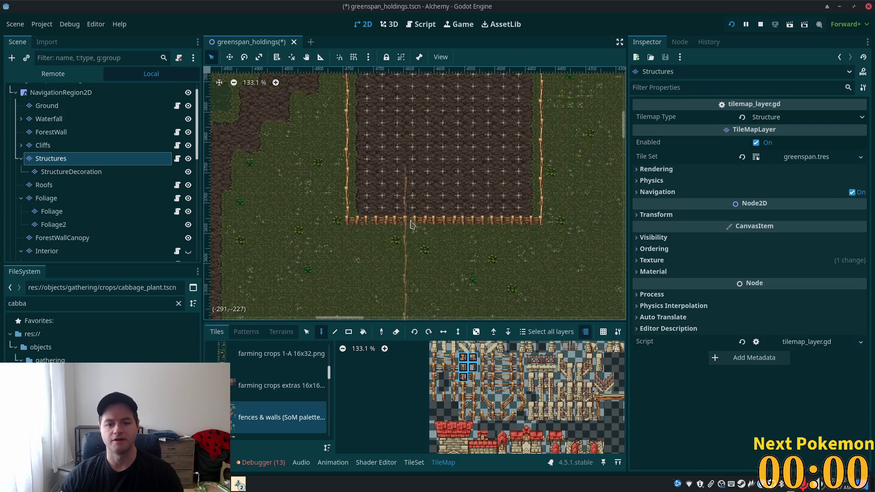
scroll(424, 212, "right", 4)
scroll(424, 212, "up", 3)
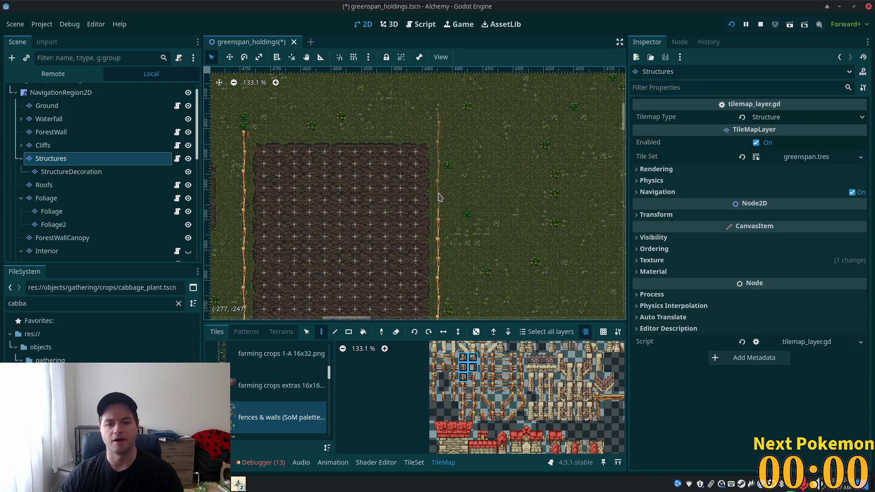
scroll(567, 182, "down", 3)
scroll(566, 182, "left", 2)
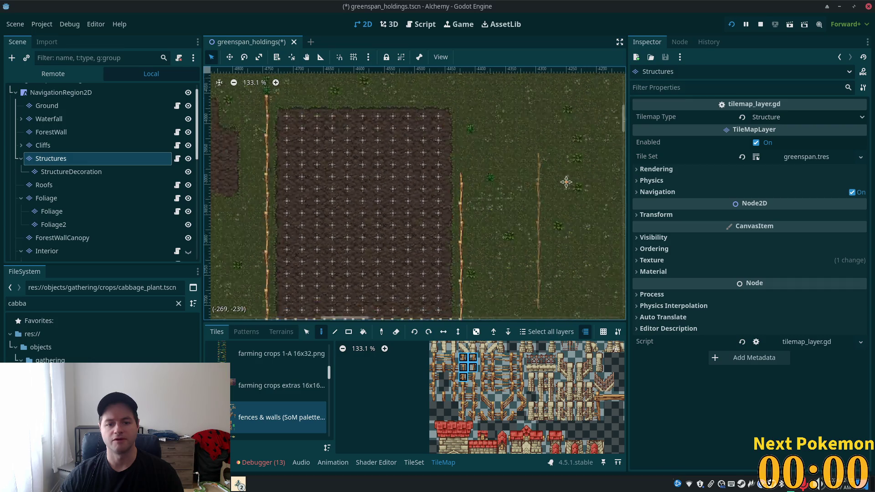
Select part of the new east fence column as a pattern
left_click(305, 331)
scroll(514, 236, "up", 3)
scroll(514, 236, "right", 2)
left_click_drag(481, 151, 484, 214)
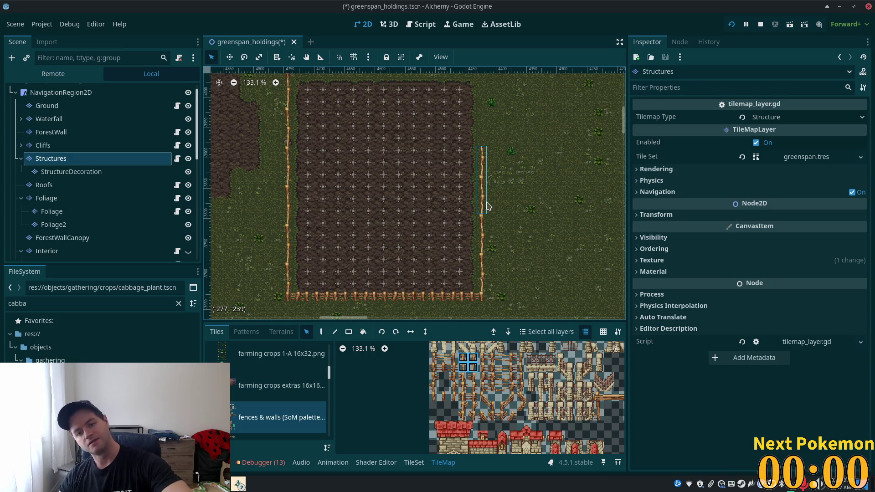
Extend the east fence column north through the grass, then pan back to check the west fence
left_click_drag(514, 167, 520, 221)
left_click(321, 332)
left_click_drag(488, 205, 490, 139)
scroll(491, 176, "up", 6)
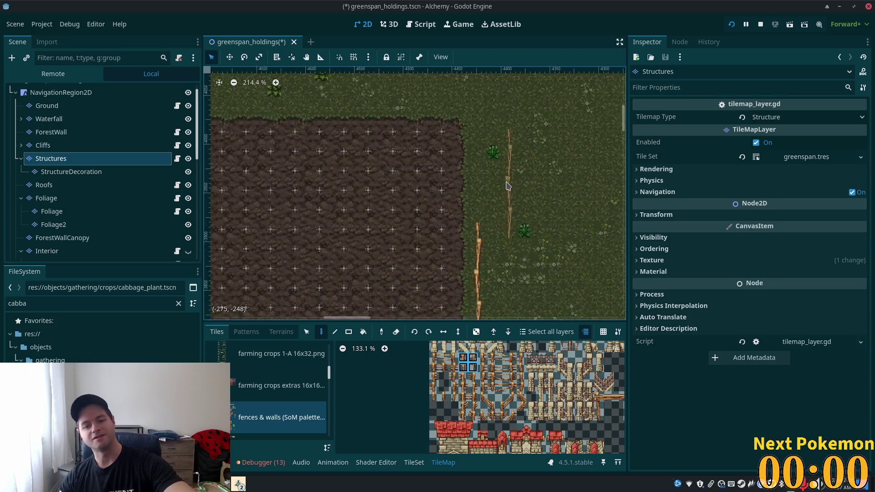
scroll(482, 191, "up", 2)
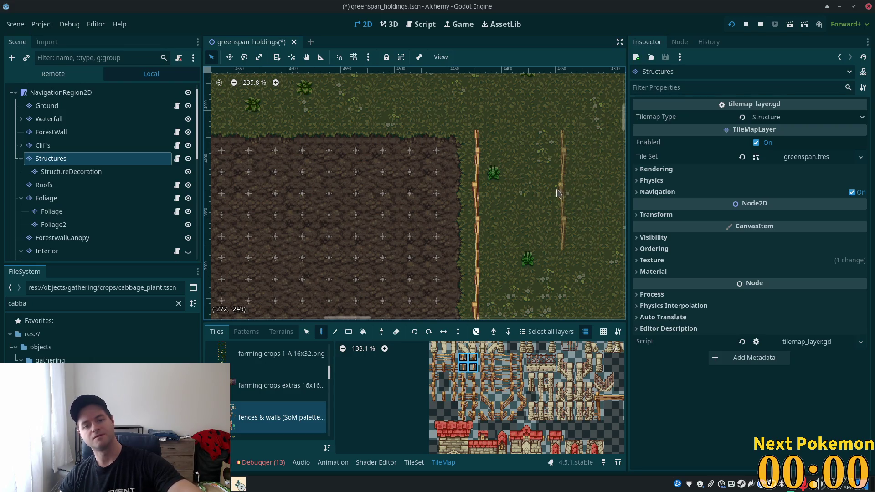
mouse_move(547, 176)
left_mouse_down()
mouse_move(595, 189)
mouse_move(267, 208)
left_mouse_up()
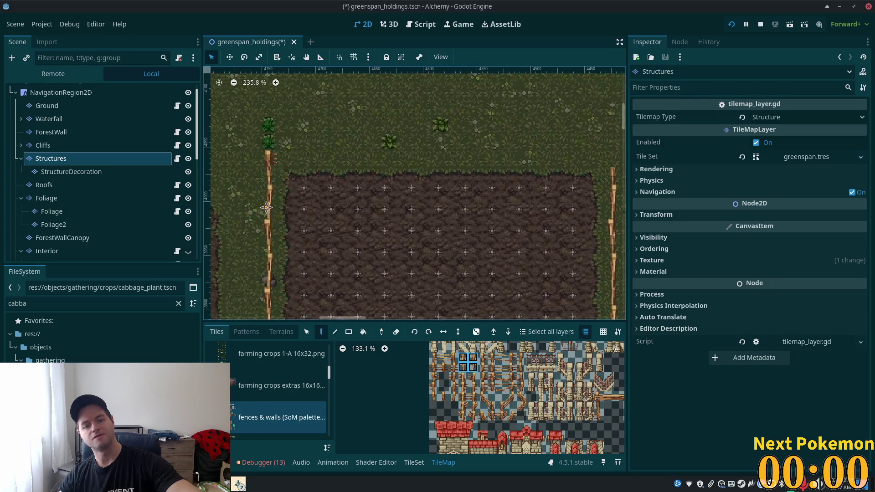
scroll(137, 213, "down", 3)
scroll(390, 204, "down", 4)
mouse_move(389, 205)
left_mouse_down()
mouse_move(549, 205)
mouse_move(309, 331)
left_mouse_up()
scroll(548, 205, "up", 1)
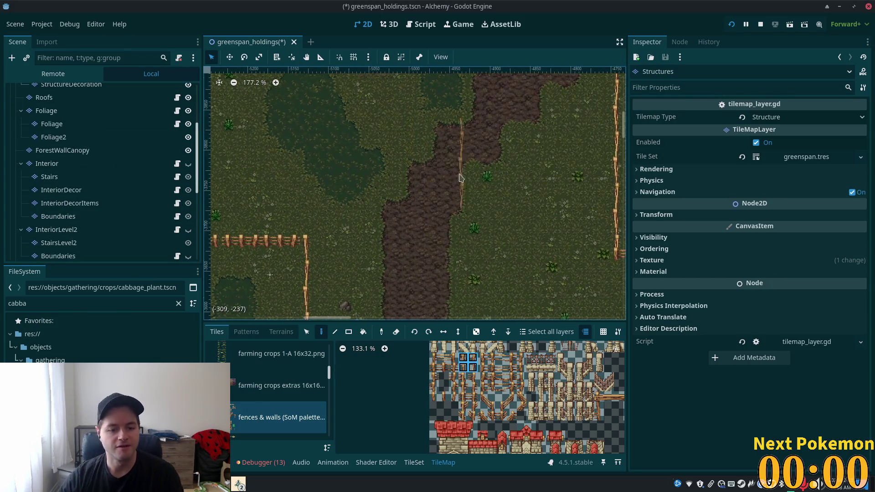
Pick a run of horizontal fence tiles from the map and stamp it along the field's top edge
left_click(308, 331)
left_click_drag(288, 237, 311, 245)
scroll(372, 246, "down", 1)
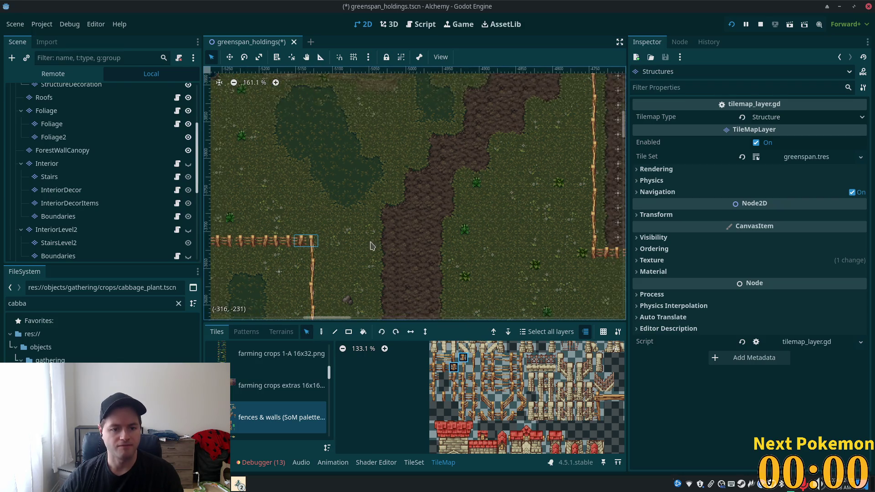
scroll(371, 246, "down", 9)
left_click_drag(284, 244, 371, 246)
scroll(419, 235, "right", 5)
scroll(358, 271, "up", 2)
scroll(358, 271, "up", 3)
key("d")
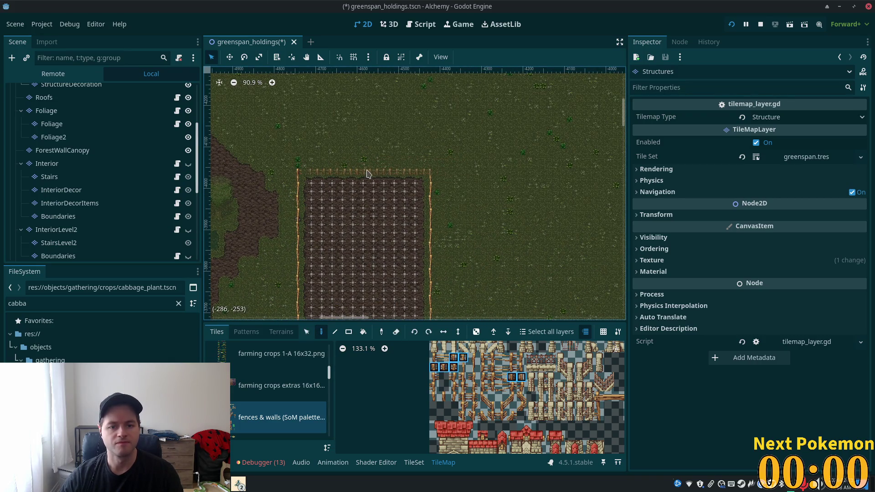
left_click(372, 174)
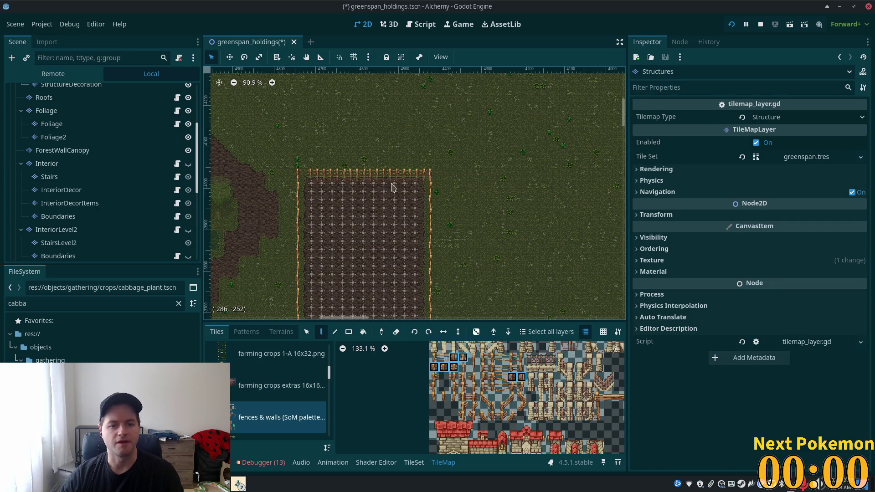
Re-pick fence tiles from the western enclosure and return to painting with them
scroll(502, 182, "up", 5)
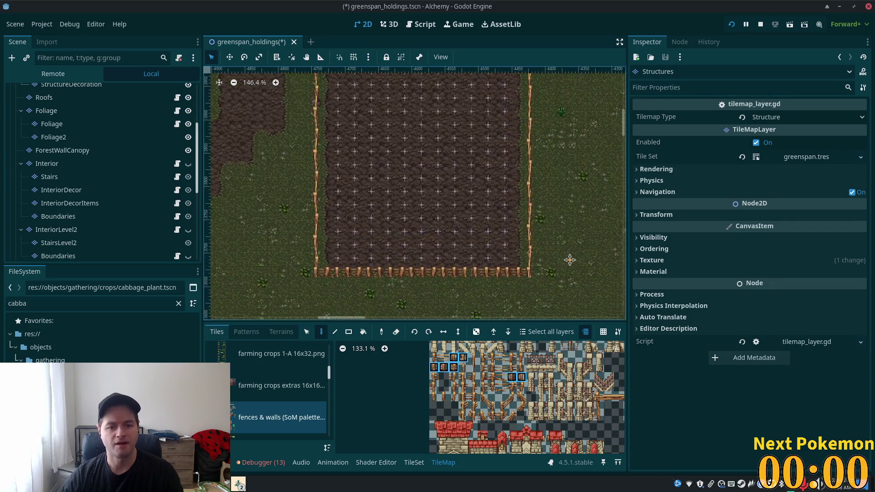
left_click_drag(589, 141, 596, 159)
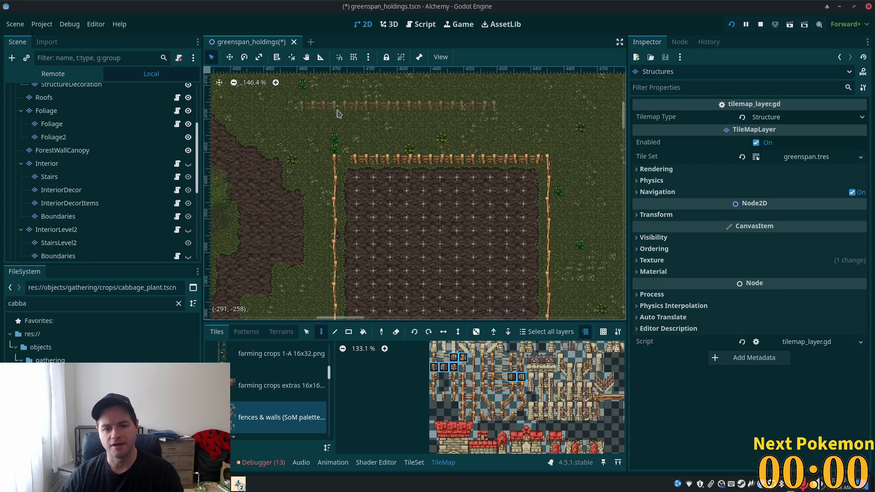
scroll(483, 210, "left", 10)
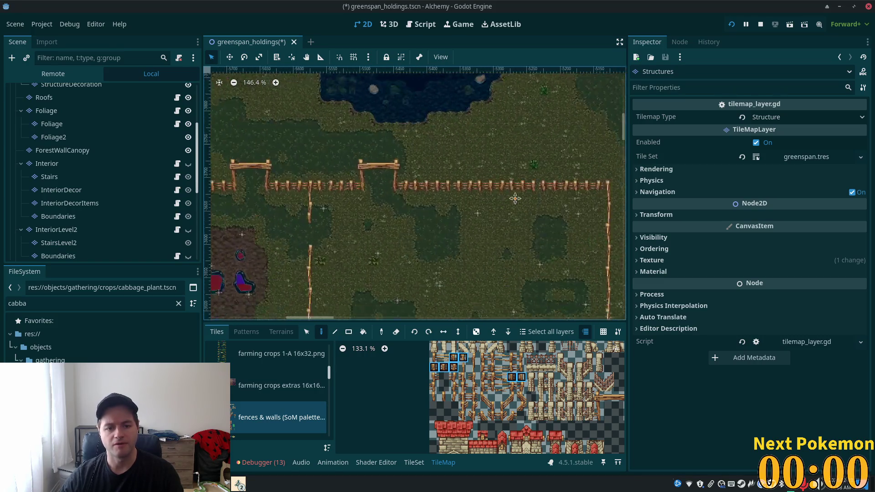
scroll(501, 273, "left", 2)
left_click(307, 333)
left_click_drag(273, 148, 325, 162)
scroll(440, 166, "right", 7)
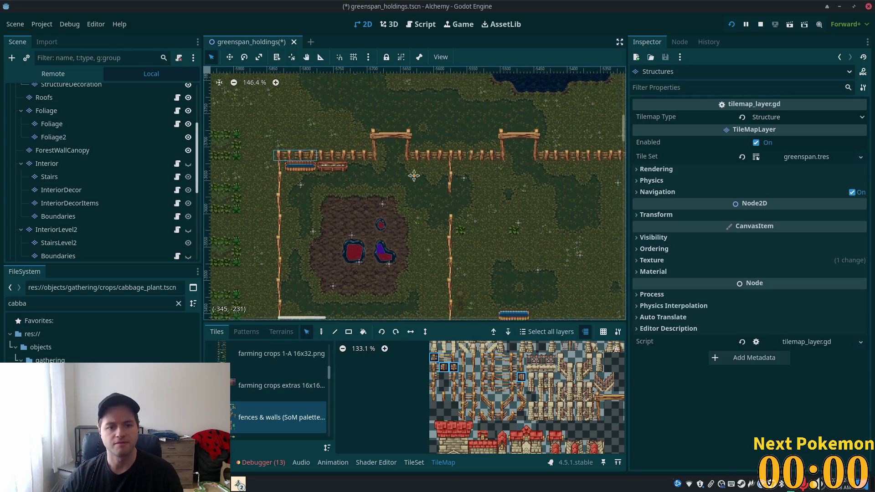
scroll(501, 250, "up", 3)
scroll(410, 218, "right", 6)
scroll(387, 228, "up", 4)
left_click(321, 331)
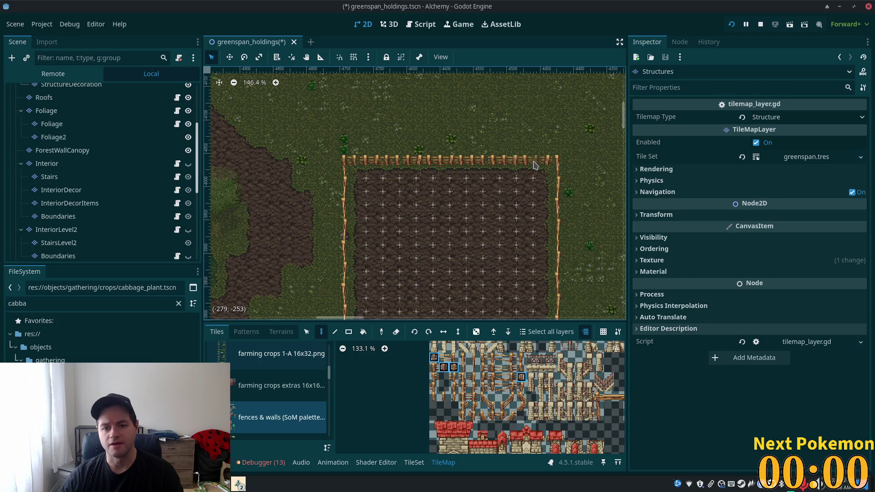
Erase the extra run of fence tiles along the field's bottom edge
scroll(569, 248, "down", 1)
scroll(500, 172, "up", 5)
left_click_drag(449, 200, 501, 200)
scroll(588, 274, "down", 4)
scroll(578, 268, "down", 1)
Save the greenspan_holdings scene
scroll(458, 289, "up", 3)
scroll(469, 82, "down", 4)
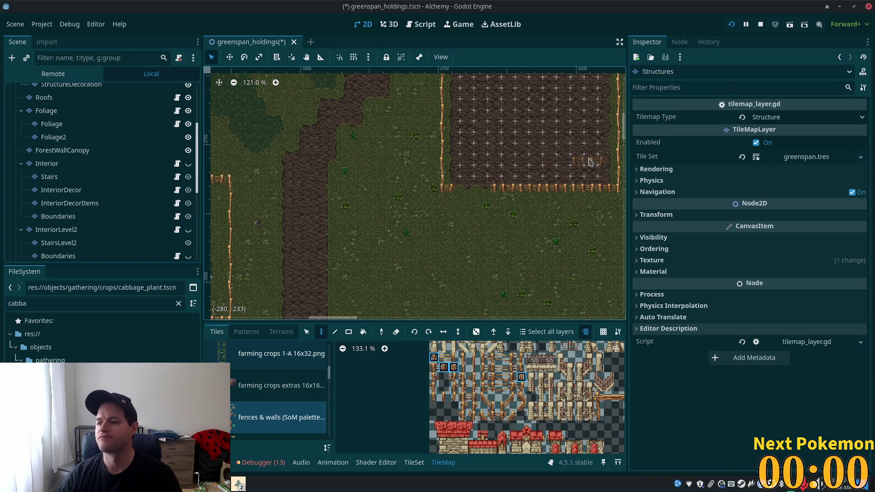
scroll(585, 149, "down", 2)
scroll(585, 150, "down", 3)
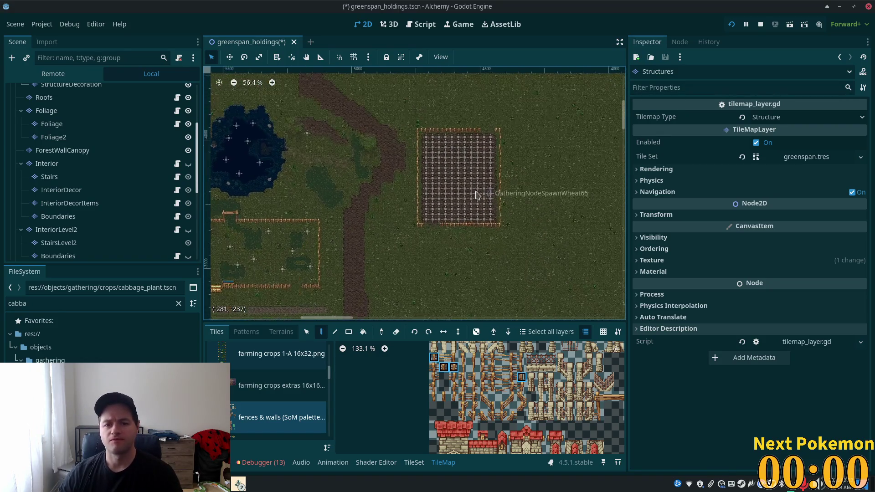
key("ctrl+s")
Zoom out across the farm map and its buildings, then show the Debugger's navigation error list
scroll(479, 214, "up", 5)
scroll(451, 233, "right", 3)
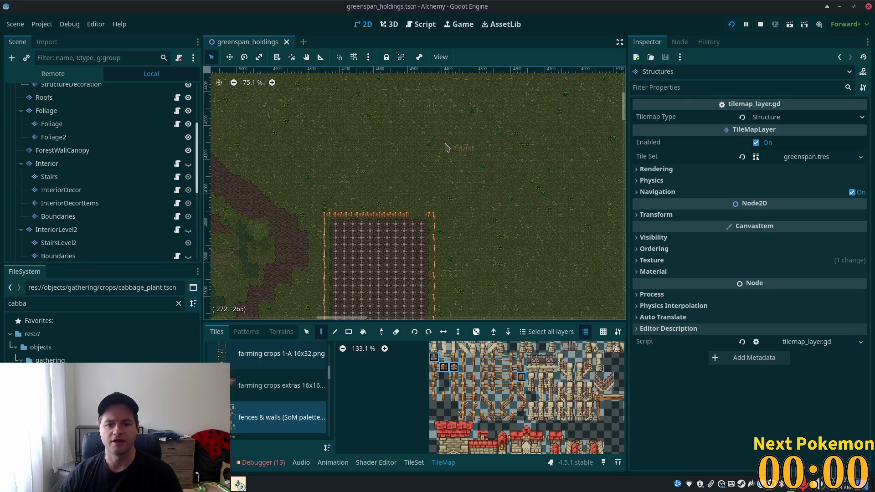
scroll(423, 172, "up", 3)
scroll(423, 173, "left", 1)
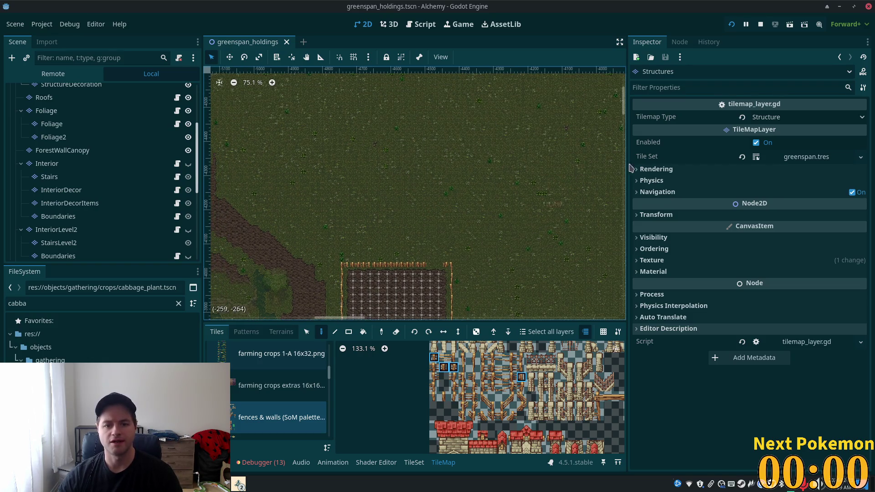
scroll(507, 164, "down", 15)
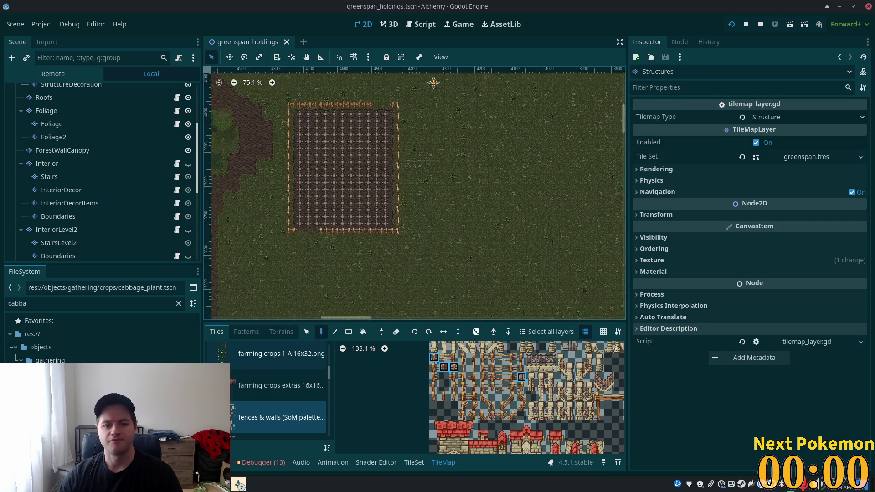
scroll(439, 201, "left", 4)
scroll(440, 201, "up", 20)
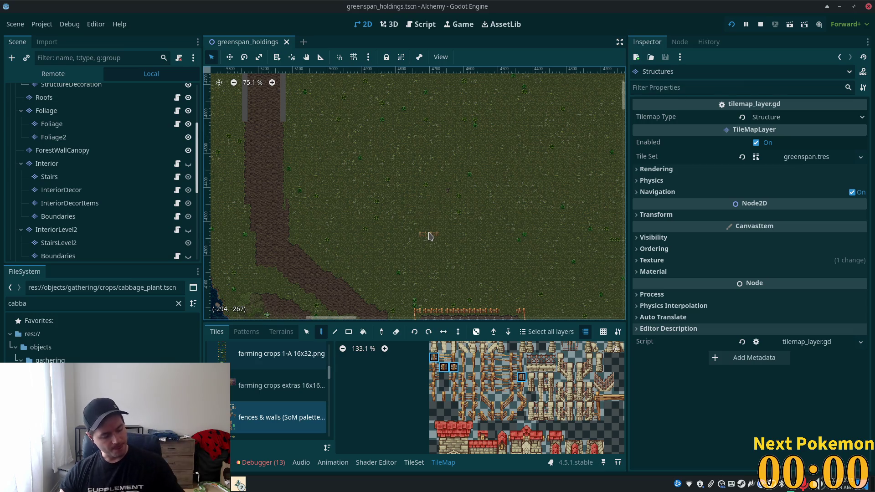
scroll(429, 237, "down", 8)
left_click_drag(500, 259, 575, 102)
scroll(545, 307, "down", 3)
scroll(433, 280, "right", 6)
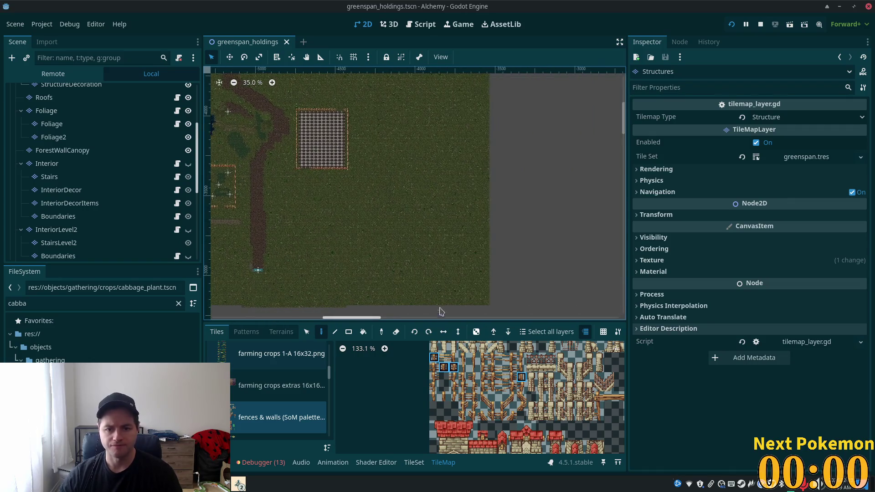
scroll(554, 242, "down", 5)
scroll(410, 255, "up", 3)
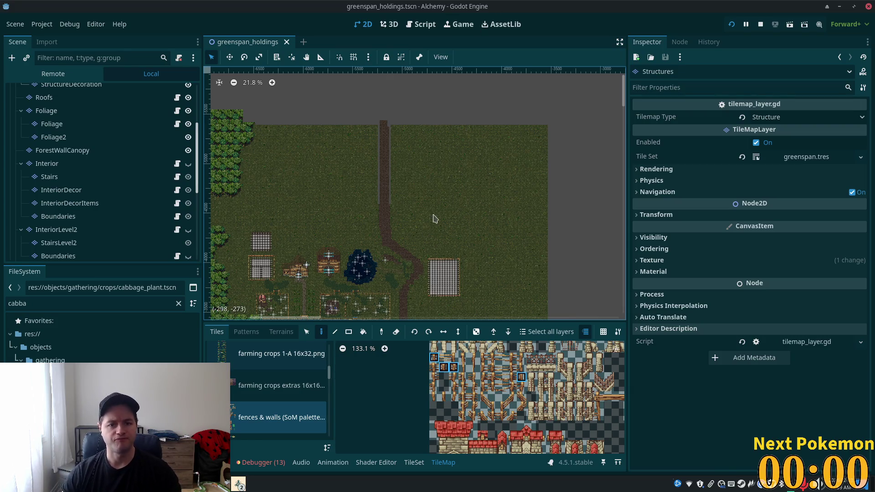
scroll(412, 223, "down", 4)
left_click_drag(416, 189, 449, 105)
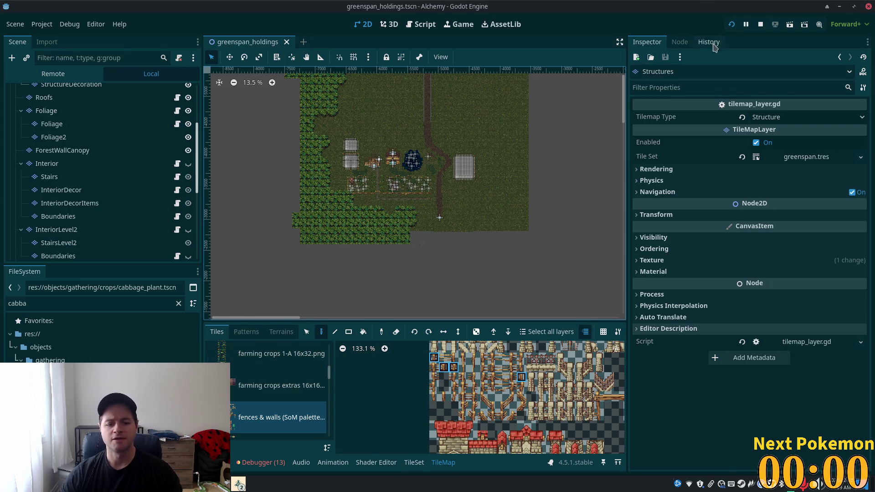
left_click(251, 462)
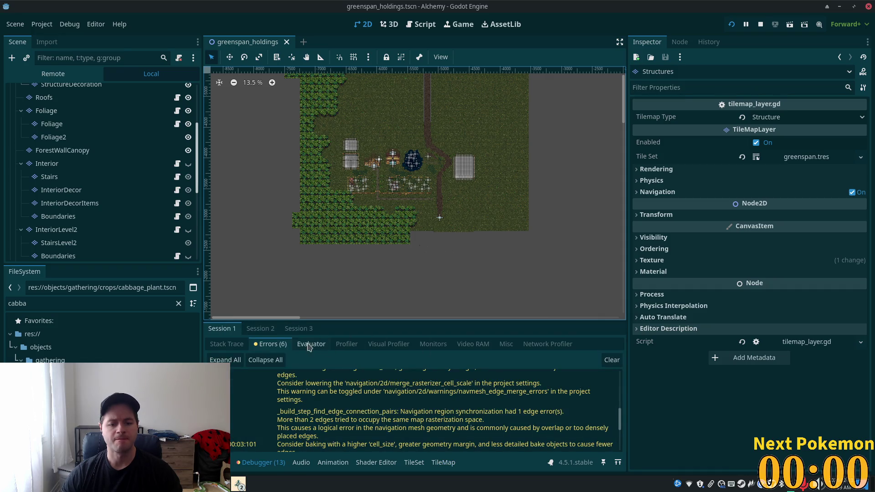
Review the session error lists, then show Session 1's Video RAM usage totalling 136.0 MiB
left_click(268, 331)
left_click(222, 329)
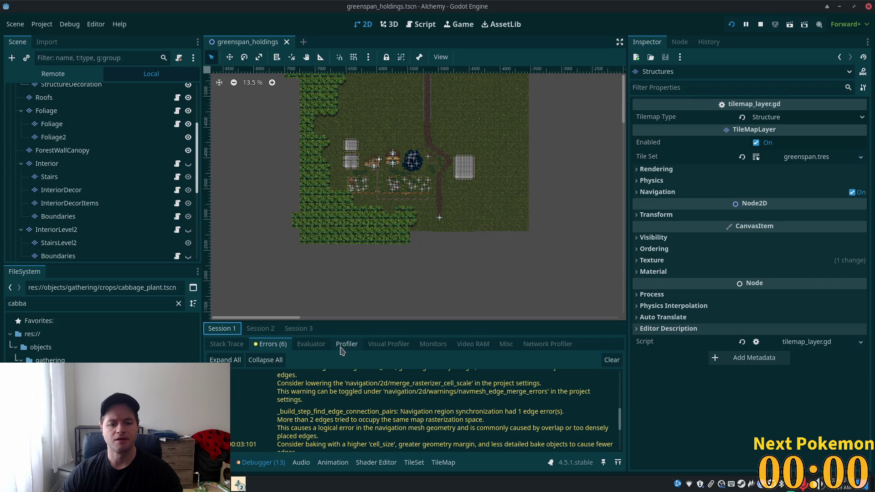
left_click(469, 347)
scroll(602, 401, "down", 15)
scroll(618, 443, "up", 15)
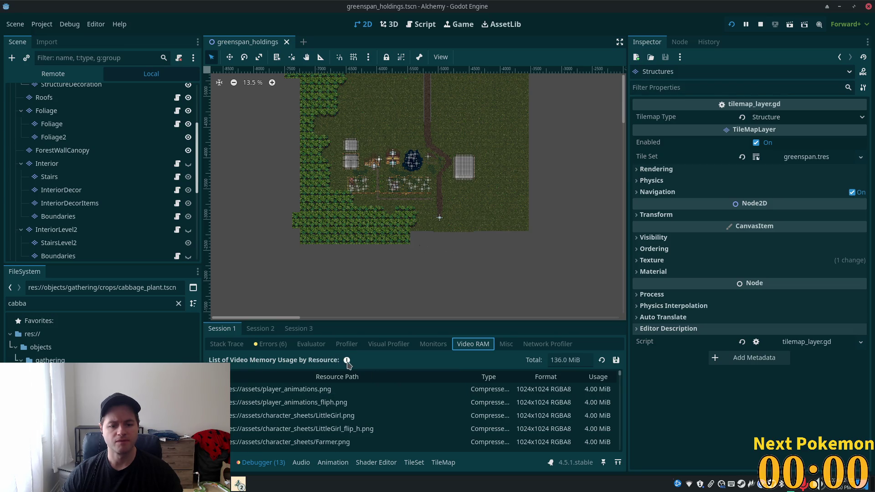
Show Session 2's Video RAM usage, then Session 3's, which totals 95.80 MiB
left_click_drag(550, 361, 576, 359)
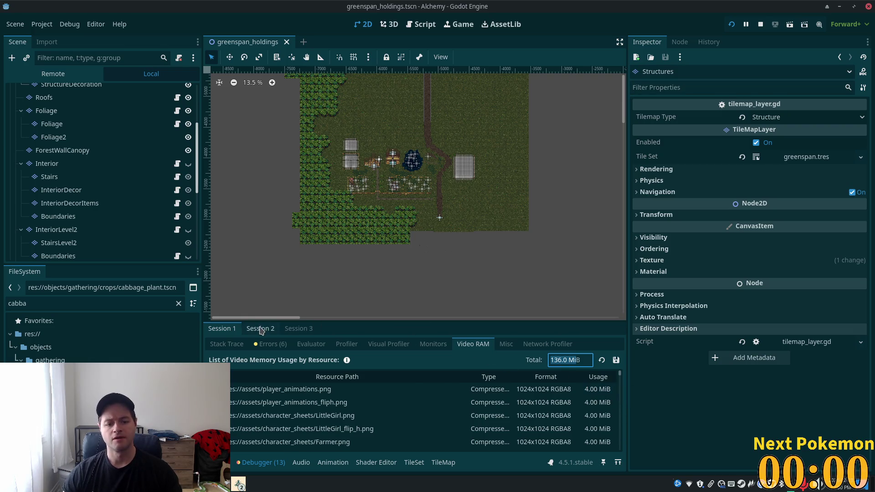
left_click(261, 329)
left_click(472, 345)
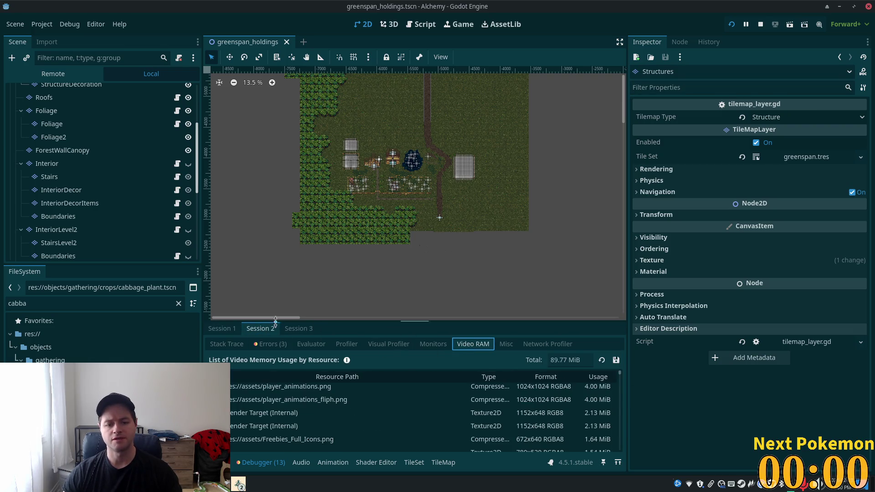
left_click(299, 329)
left_click(473, 345)
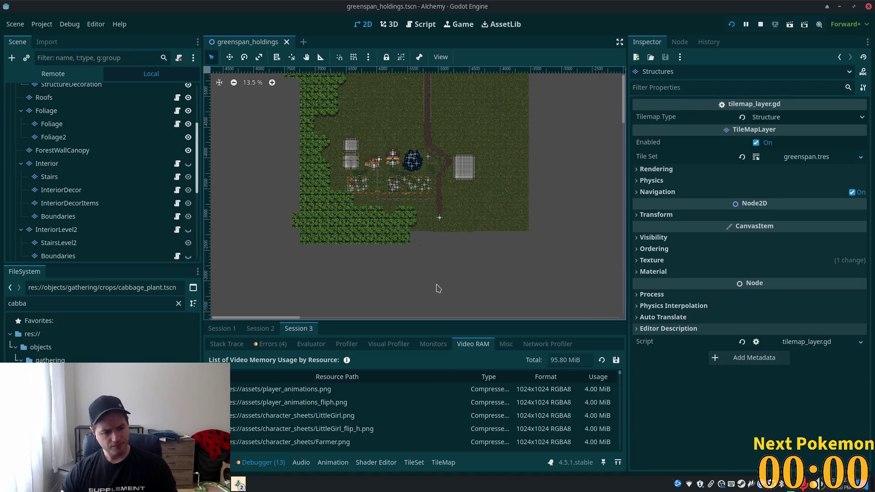
Pan and zoom to frame the pond and the whole fenced wheat field
scroll(514, 234, "down", 2)
scroll(490, 215, "up", 5)
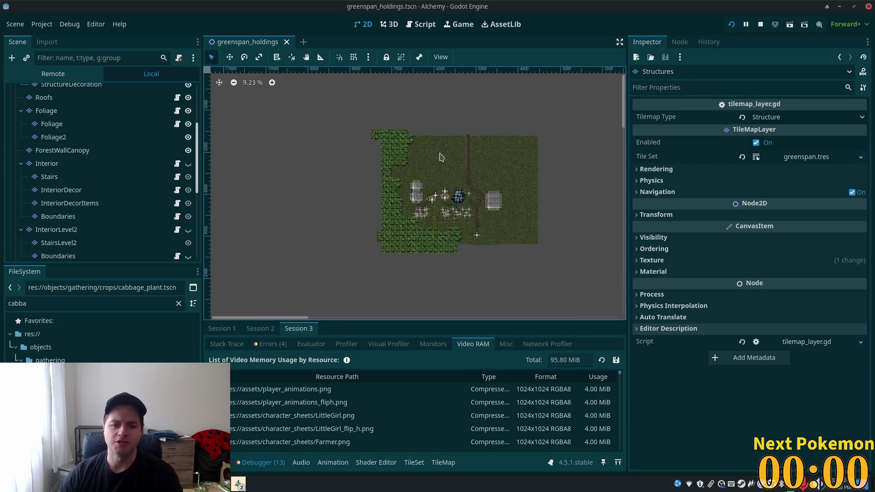
scroll(486, 213, "up", 5)
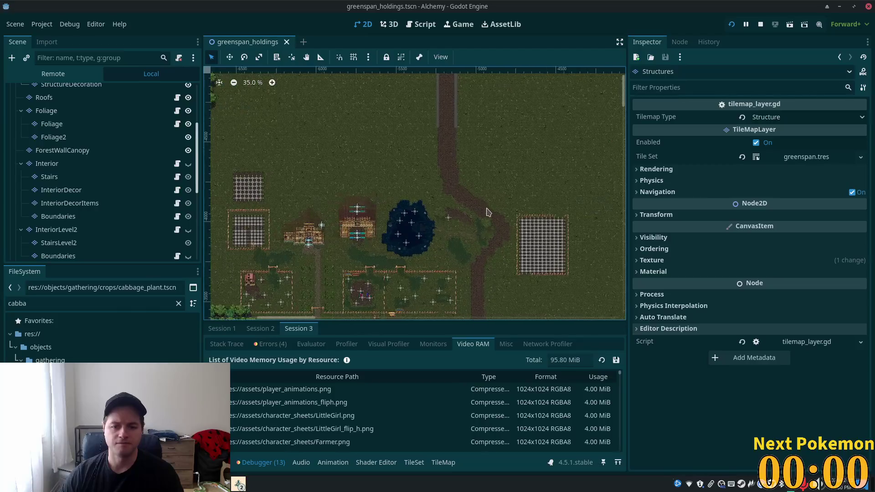
left_click_drag(504, 225, 495, 237)
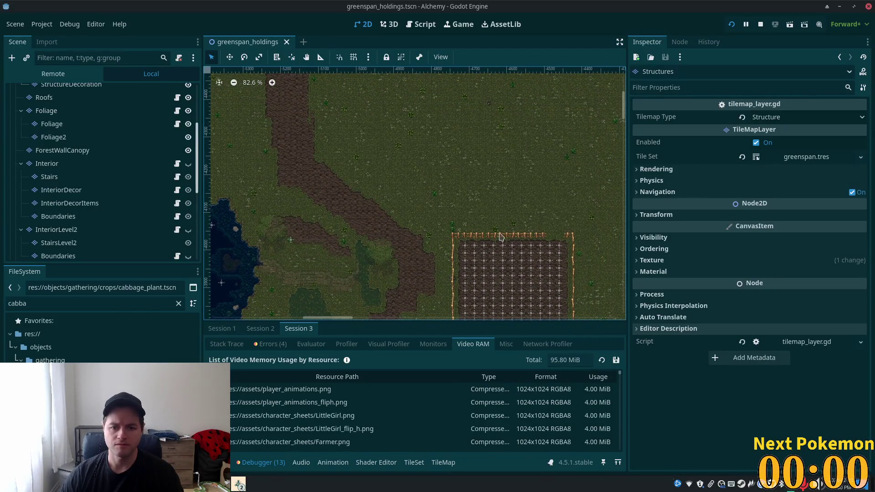
scroll(500, 228, "up", 2)
scroll(497, 228, "up", 2)
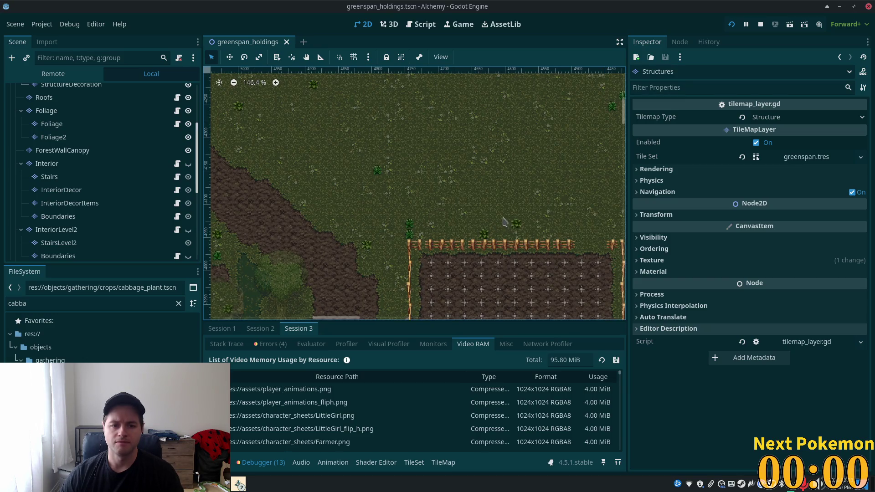
scroll(492, 230, "down", 7)
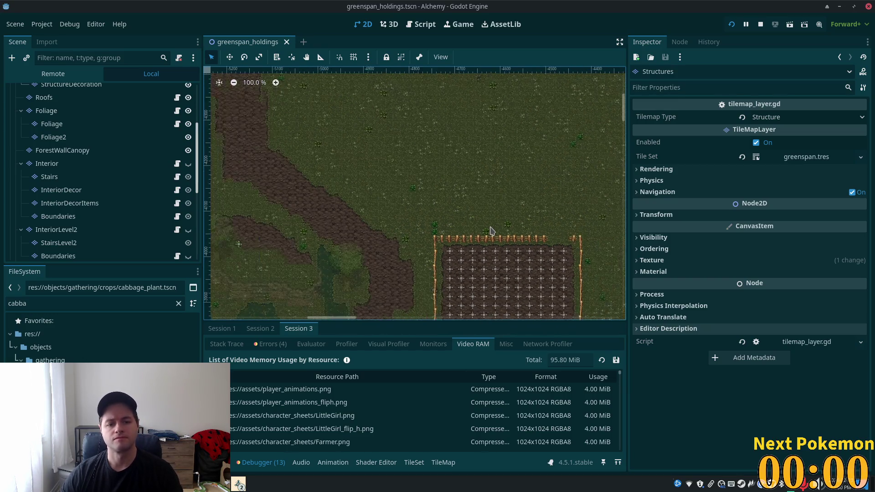
left_click_drag(492, 230, 441, 178)
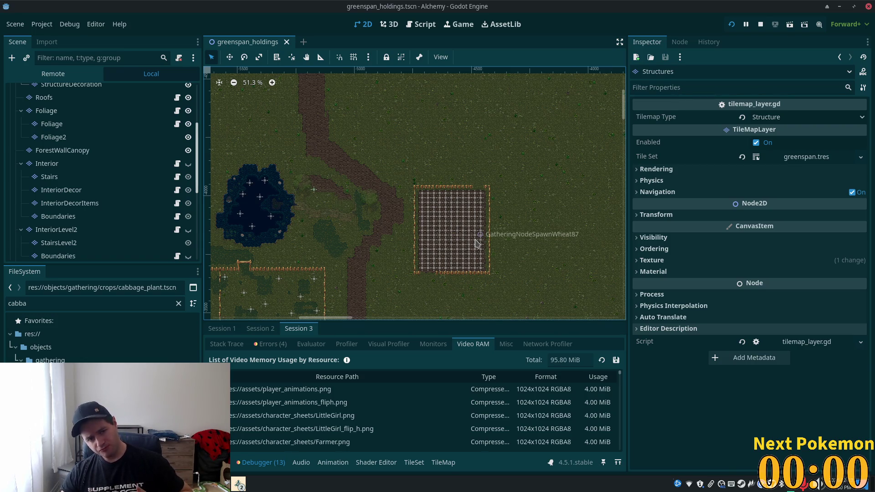
scroll(554, 165, "up", 4)
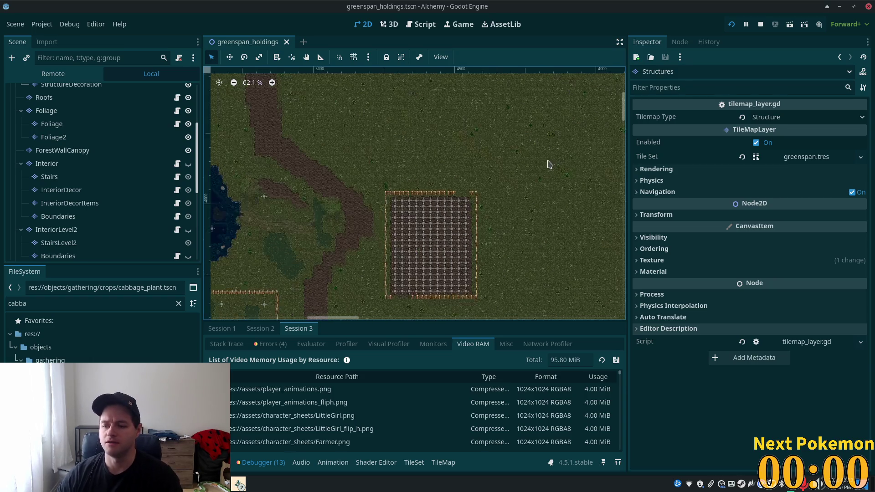
scroll(442, 162, "down", 6)
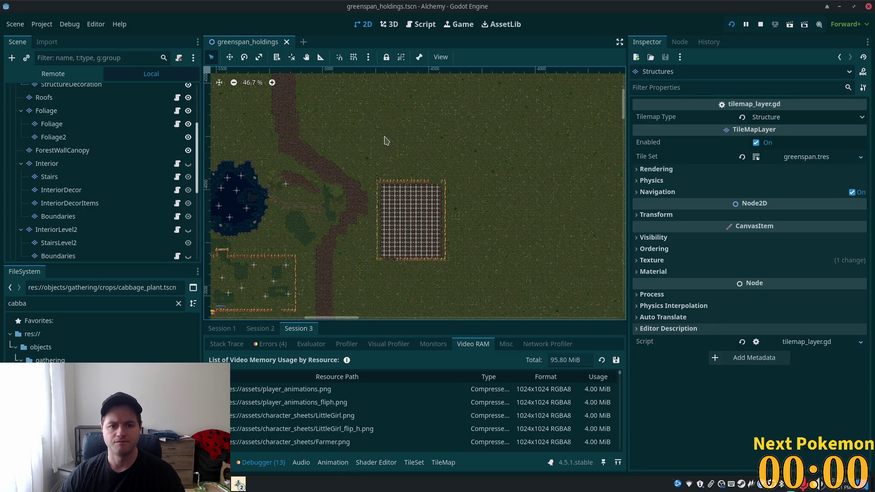
Look over the open grass, dirt path and fence row north of the field
left_click_drag(352, 135, 419, 182)
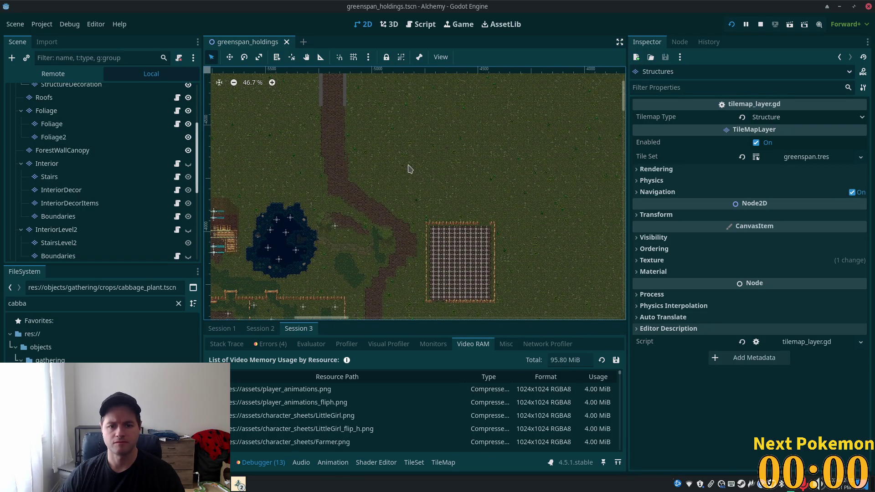
scroll(410, 164, "up", 2)
scroll(458, 237, "up", 3)
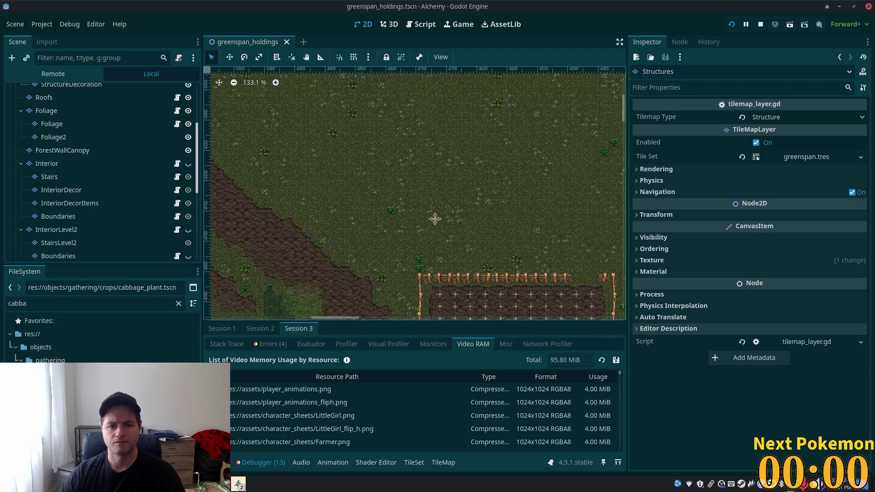
left_click_drag(434, 217, 447, 228)
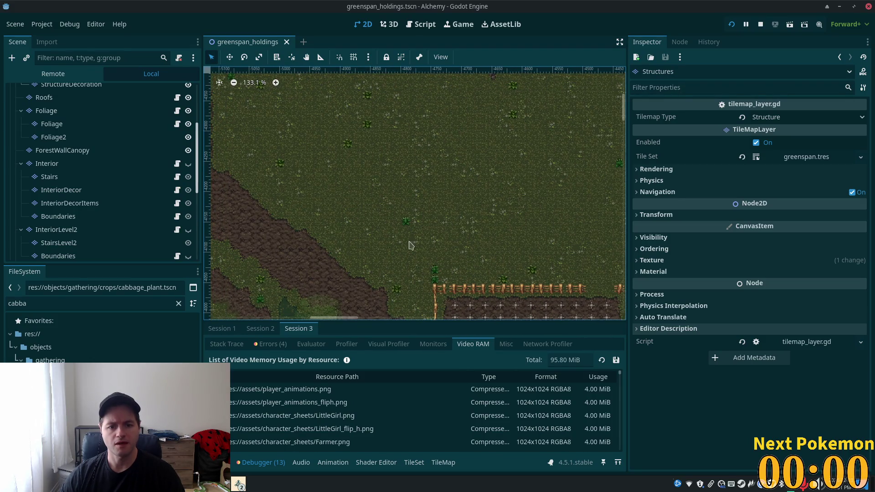
left_click_drag(287, 141, 410, 195)
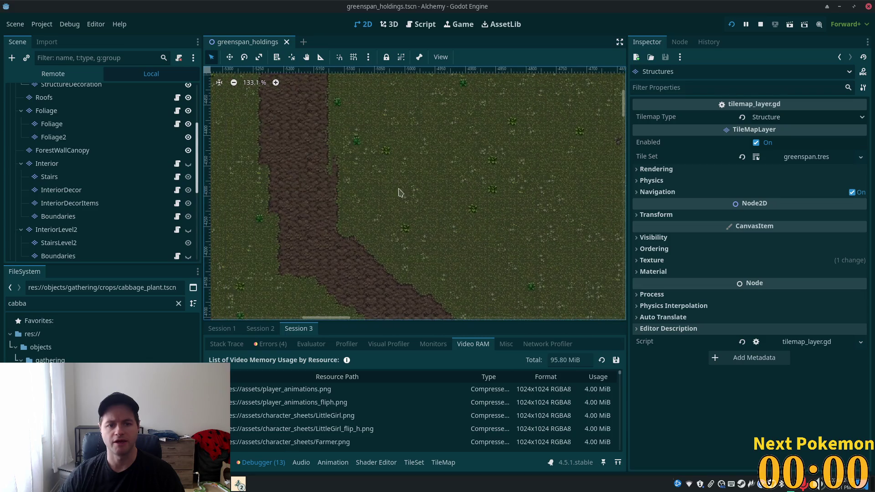
left_click_drag(527, 221, 396, 179)
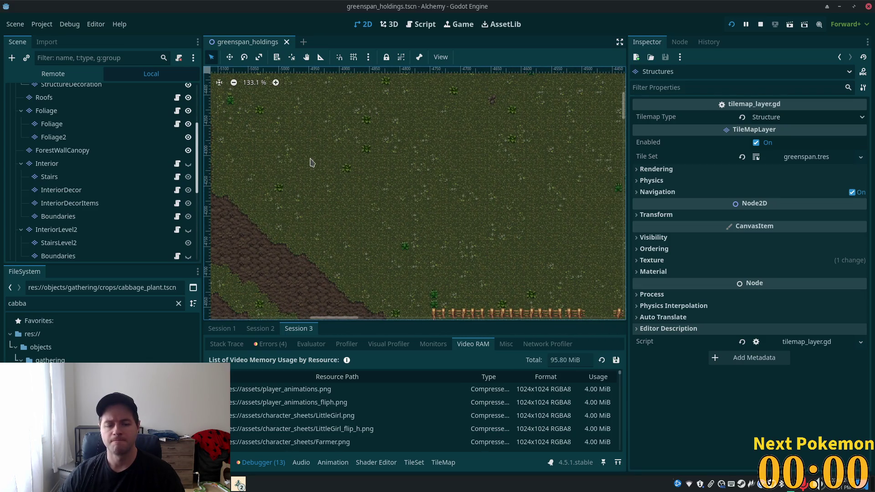
scroll(394, 187, "down", 5)
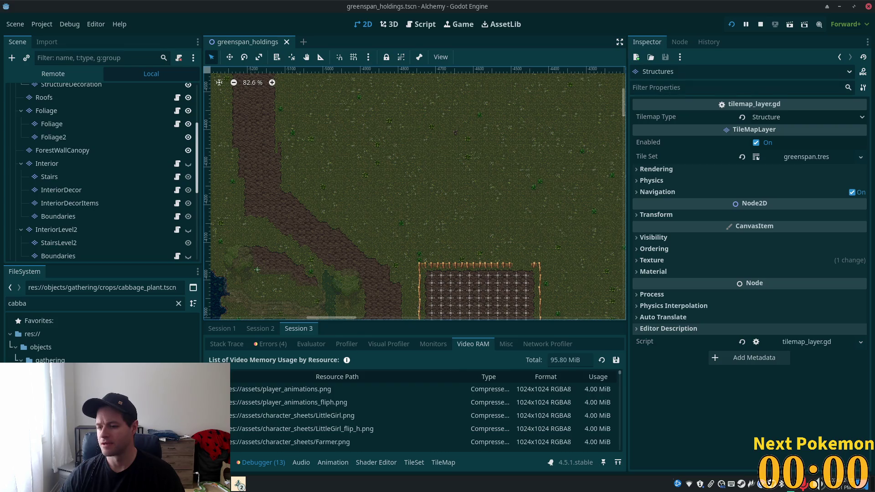
scroll(611, 310, "down", 1)
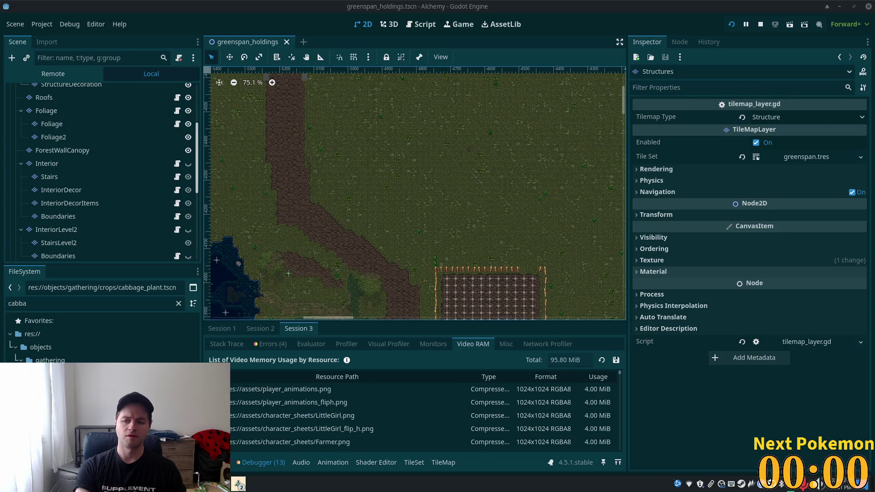
scroll(465, 190, "down", 3)
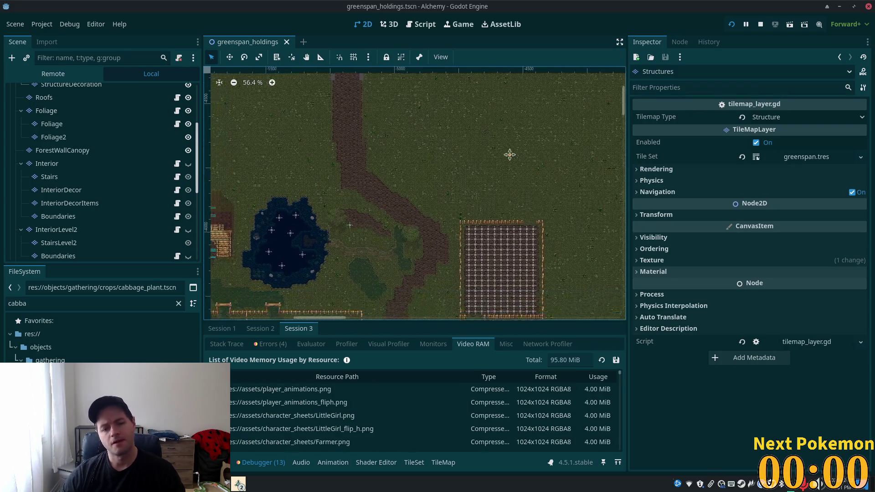
scroll(456, 216, "up", 1)
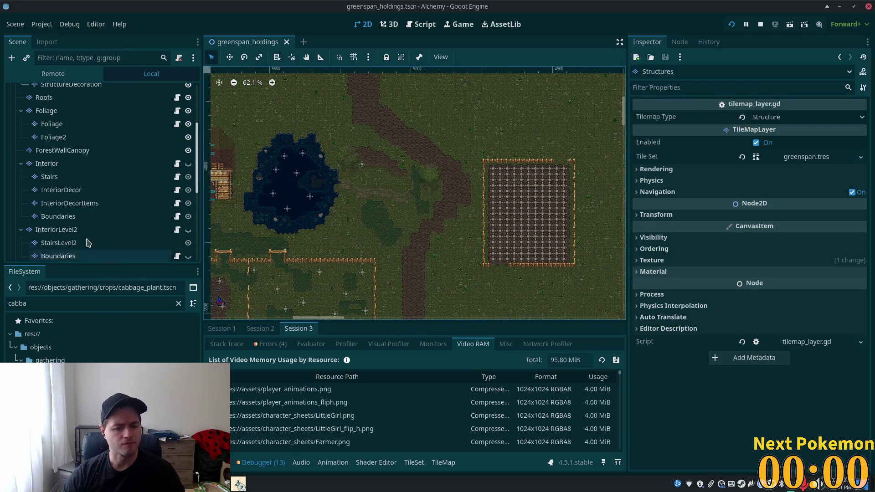
Switch the debugger back to Session 1 and list the running game's windows
left_click(222, 328)
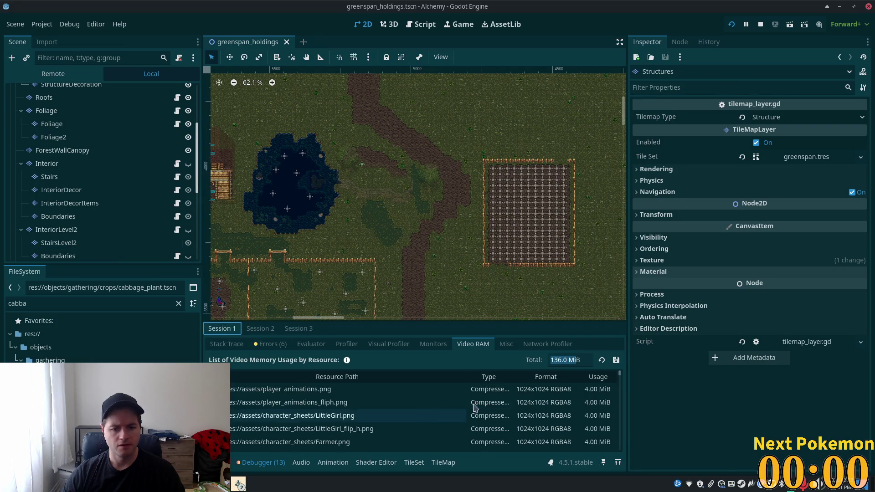
scroll(452, 255, "down", 1)
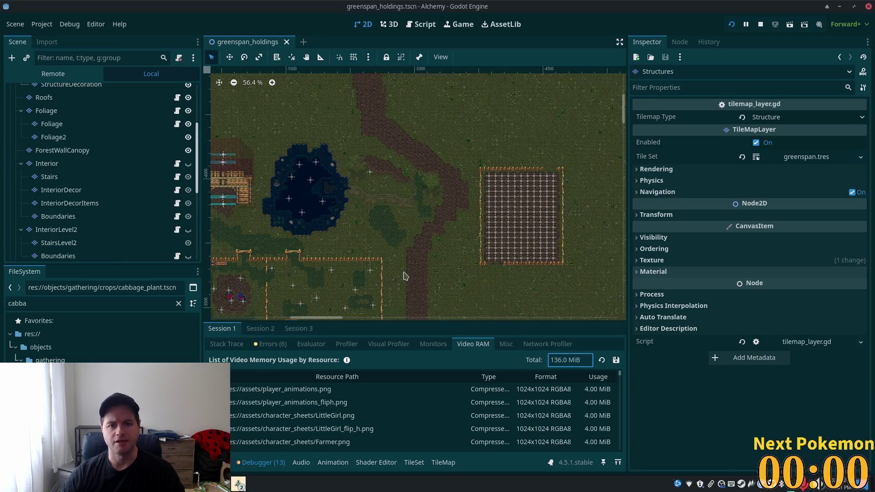
left_click(239, 484)
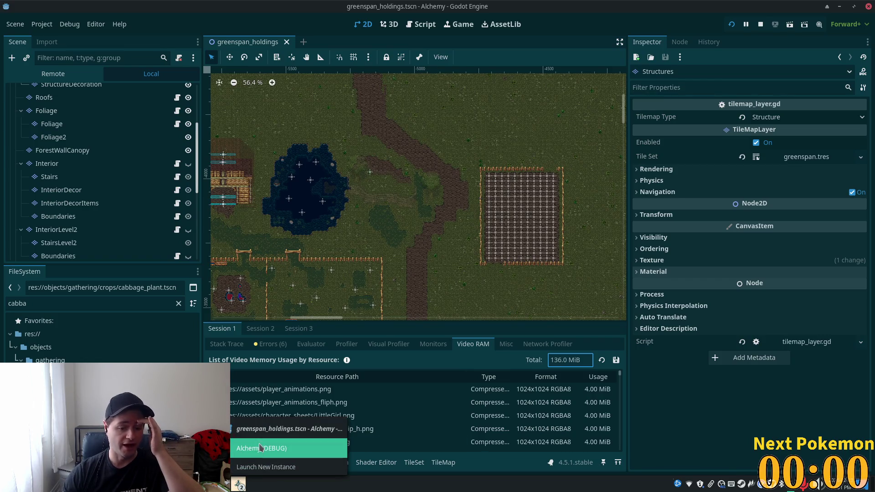
left_click(257, 446)
key("m")
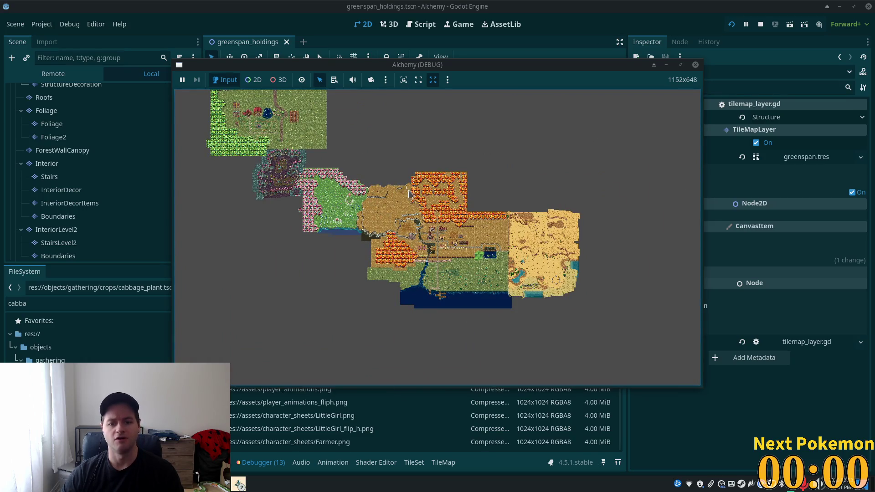
scroll(432, 145, "down", 1)
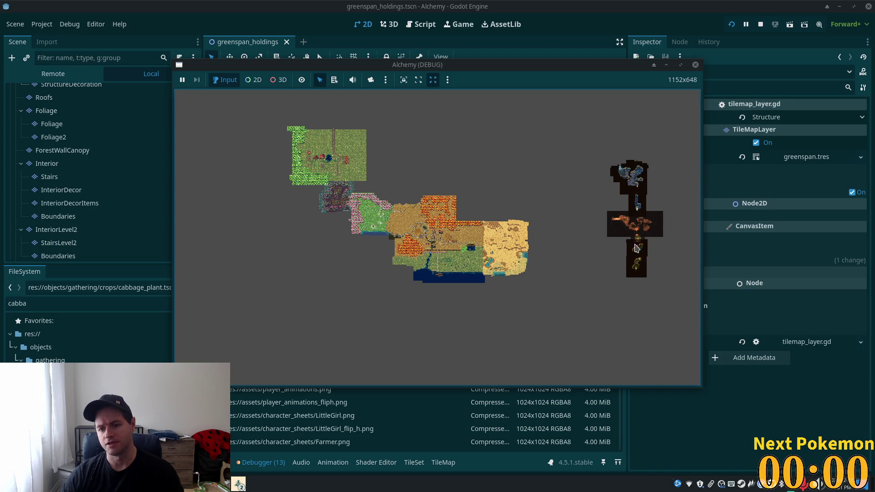
scroll(384, 175, "up", 5)
scroll(409, 167, "down", 4)
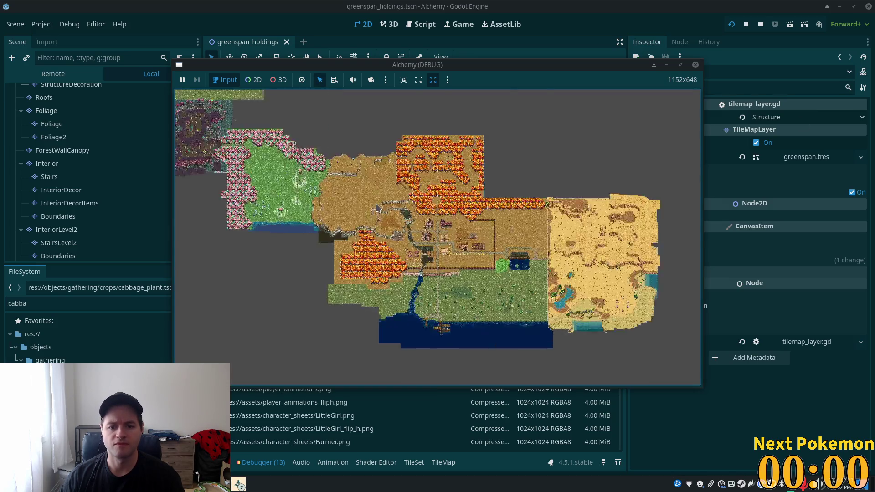
scroll(487, 234, "down", 5)
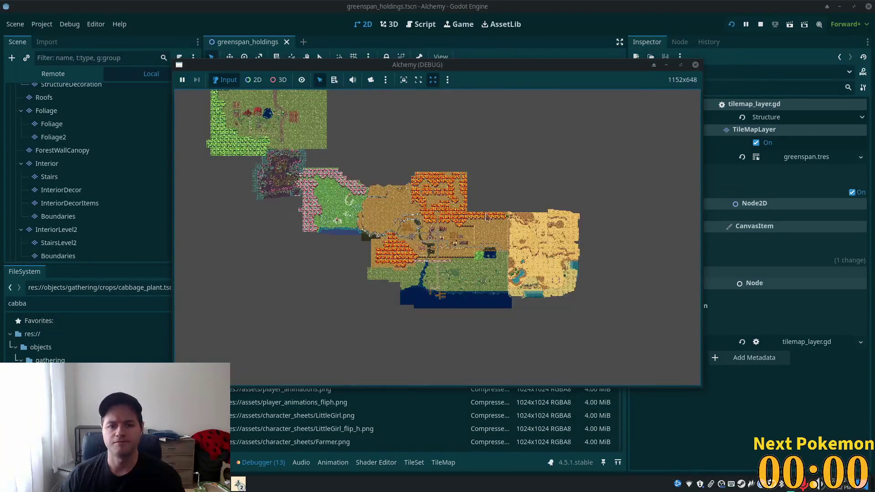
scroll(367, 114, "up", 5)
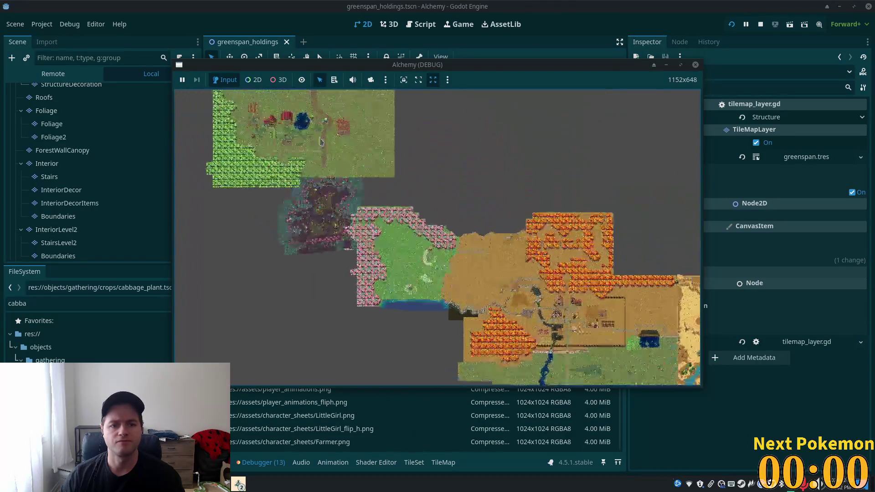
scroll(388, 187, "up", 5)
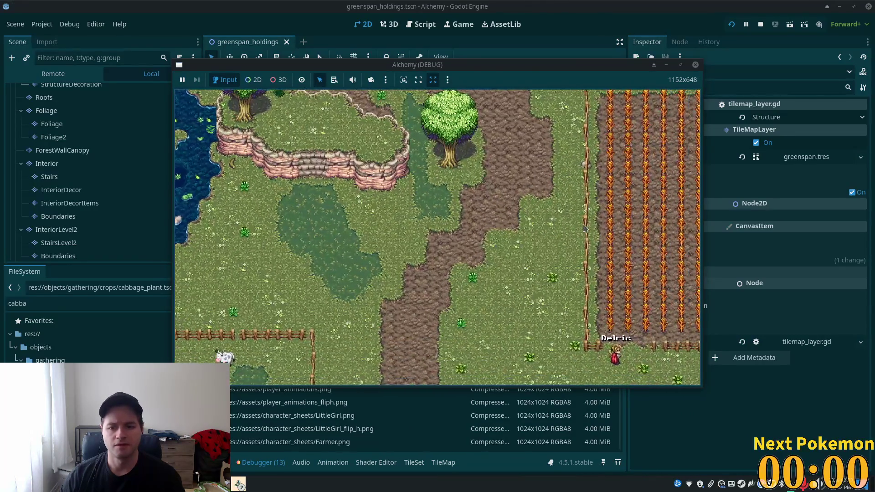
scroll(581, 226, "down", 2)
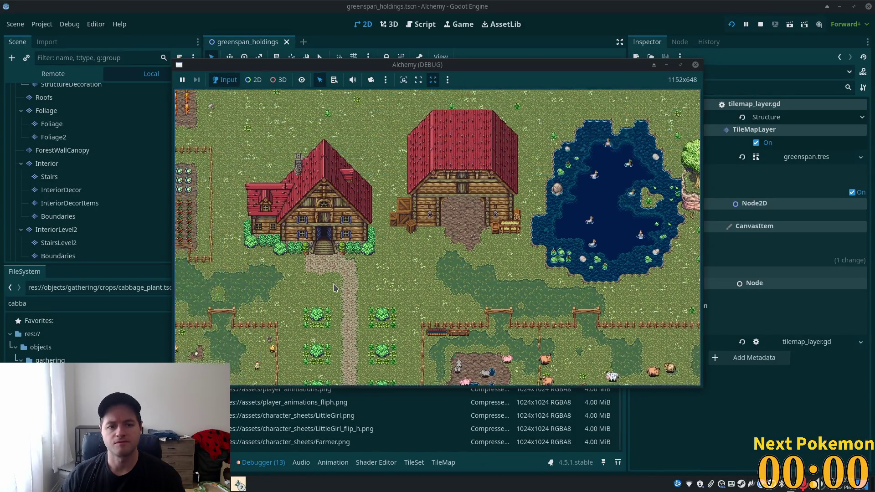
left_click(551, 36)
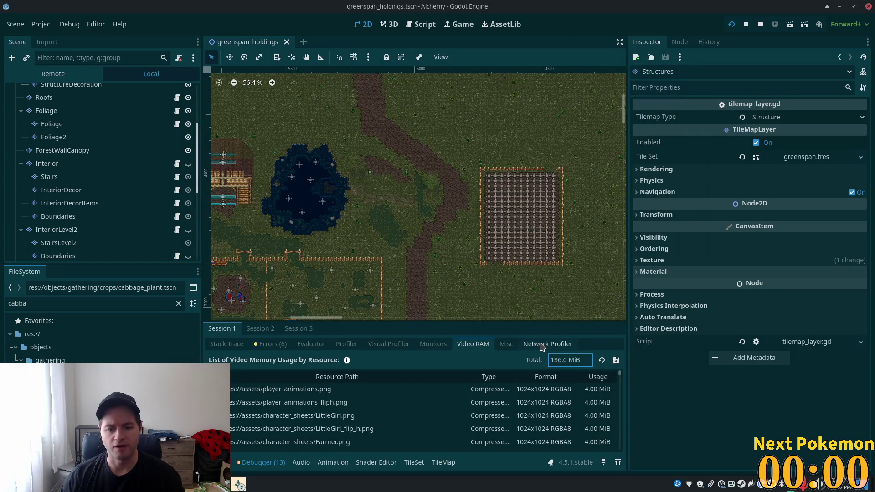
Start recording the first session's frame timings in the Visual Profiler
left_click(505, 345)
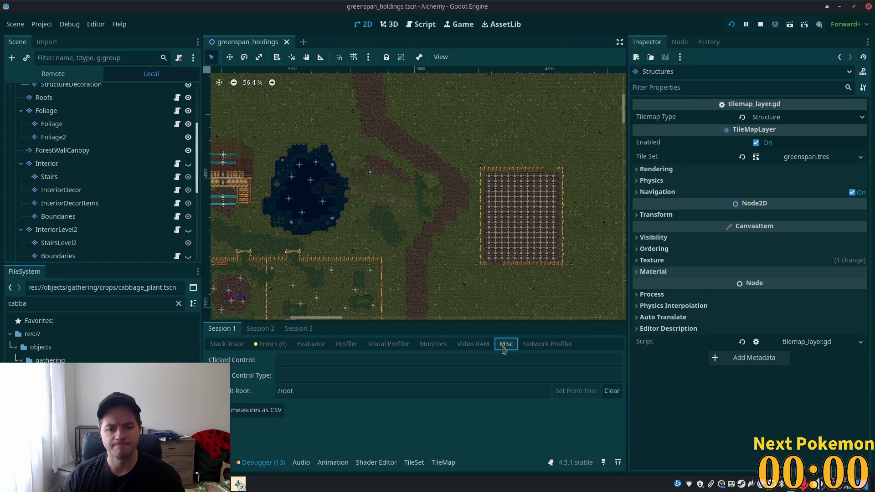
left_click(378, 346)
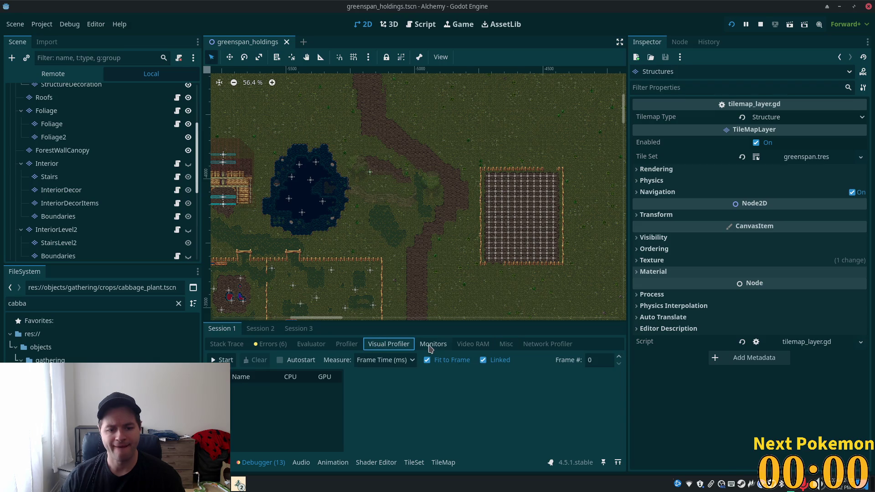
left_click(223, 360)
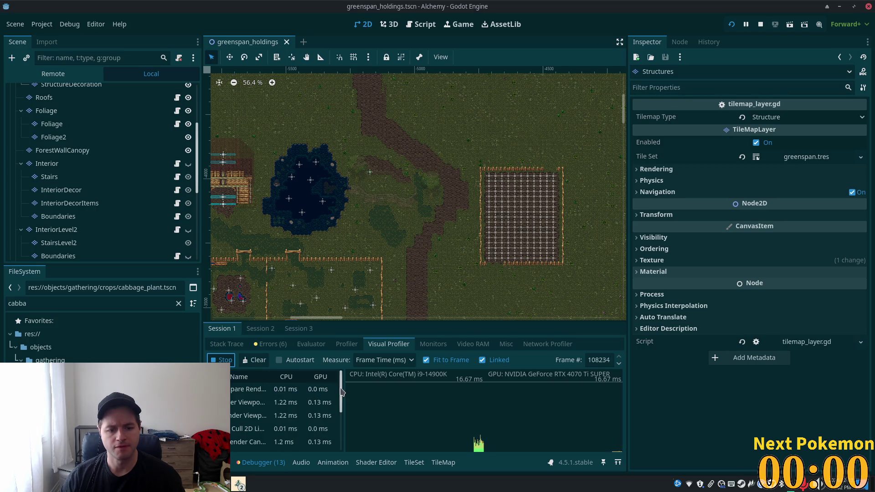
Switch to the Monitors list showing FPS, process times and memory values
scroll(339, 401, "down", 3)
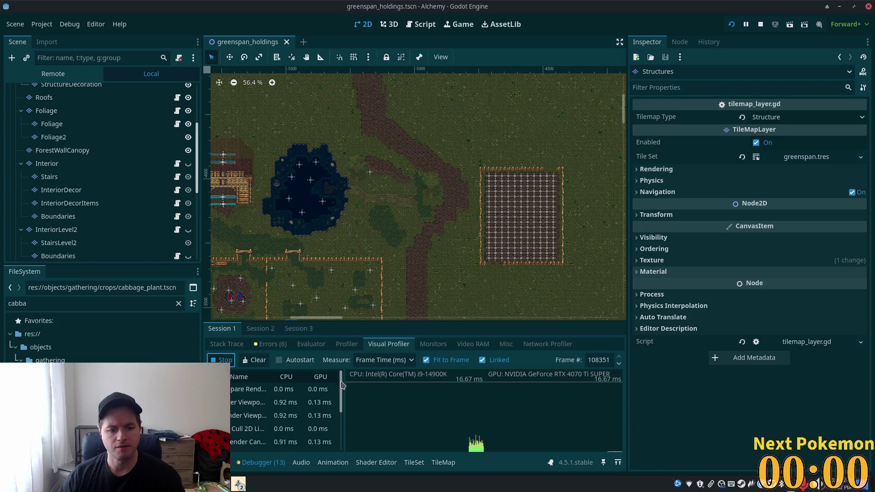
left_click_drag(339, 430, 344, 373)
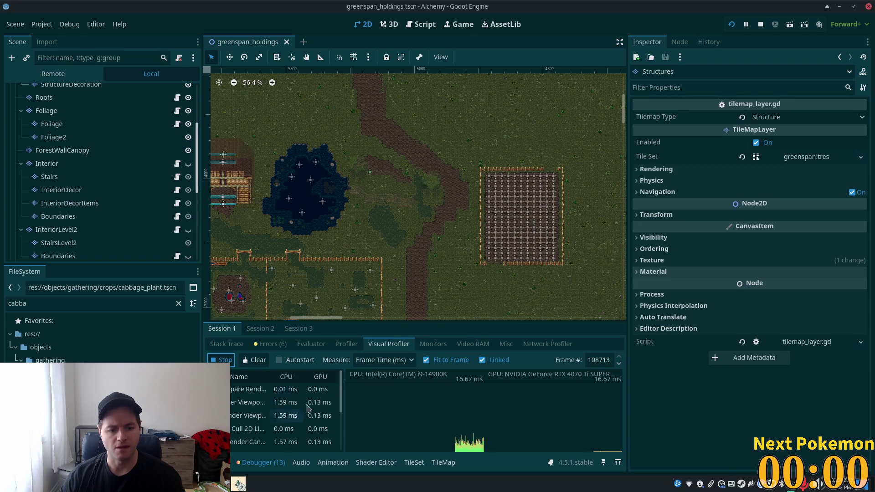
scroll(344, 391, "down", 1)
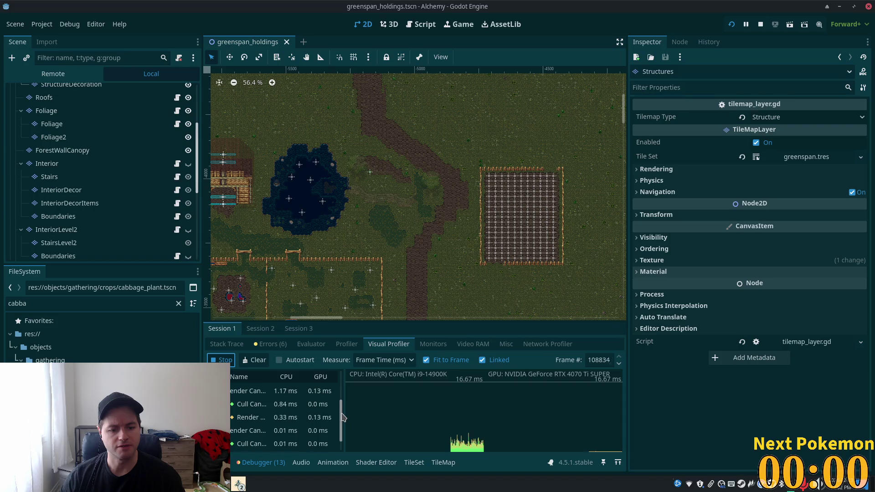
scroll(345, 394, "up", 1)
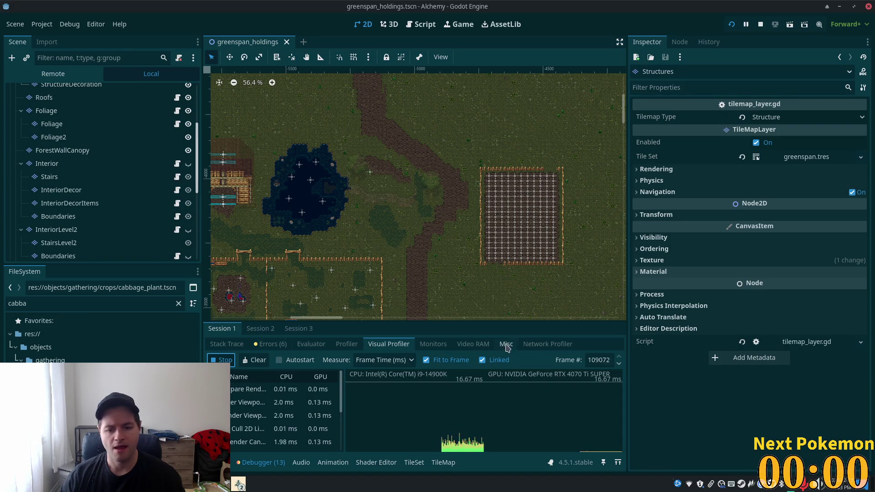
left_click(431, 345)
scroll(284, 397, "down", 3)
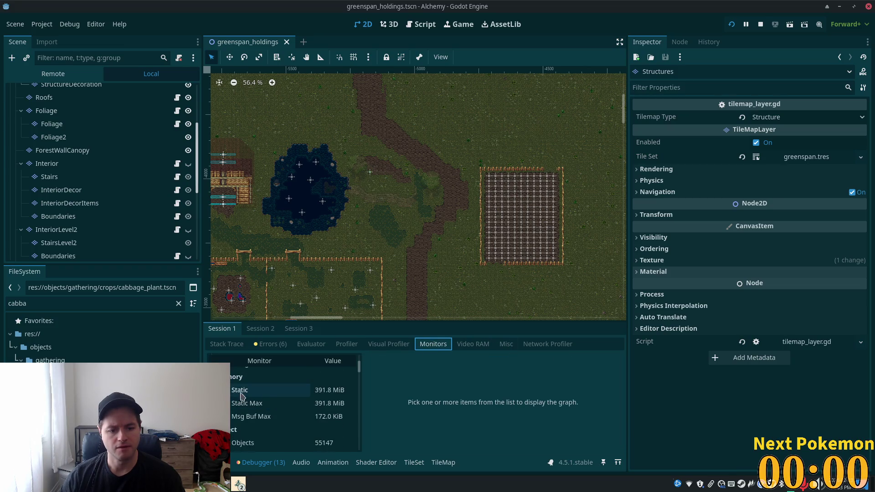
scroll(273, 410, "down", 1)
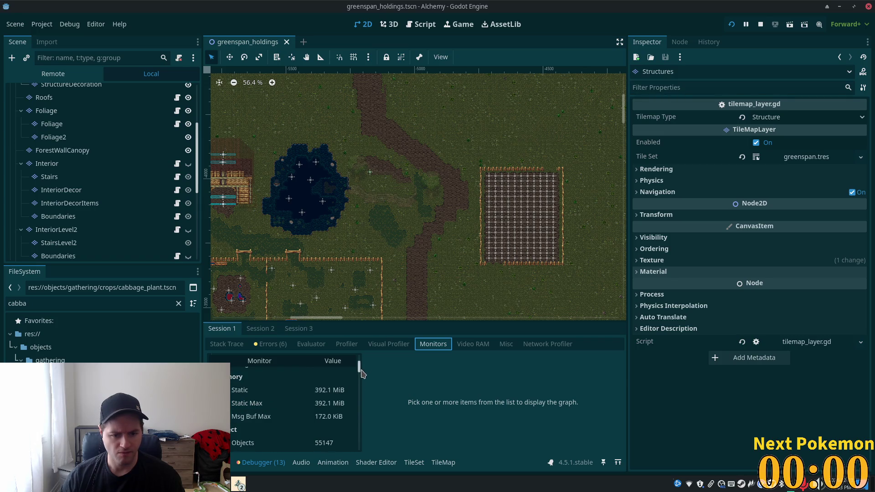
scroll(360, 372, "down", 1)
mouse_move(360, 374)
left_mouse_down()
mouse_move(358, 389)
mouse_move(358, 362)
left_mouse_up()
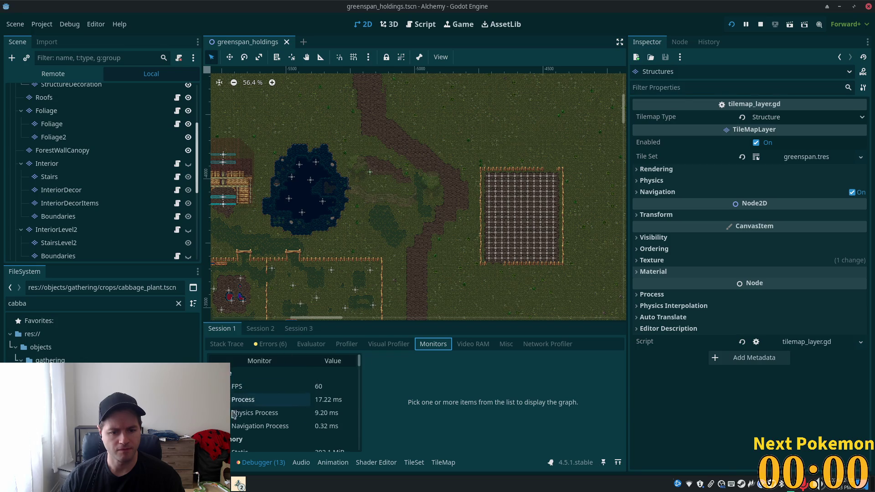
left_click(470, 345)
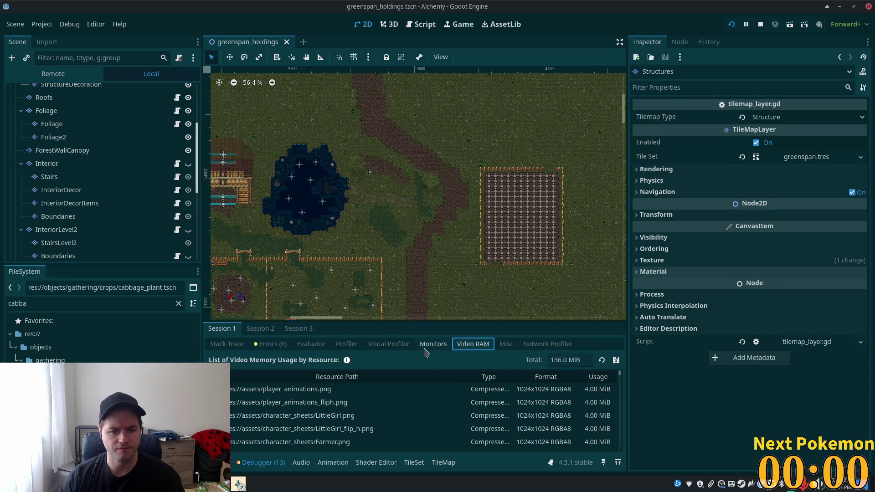
left_click(423, 348)
left_click(387, 346)
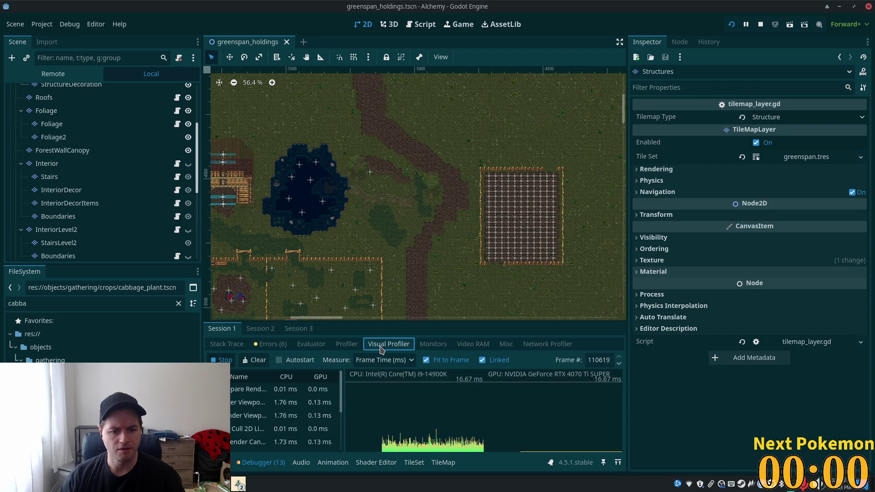
left_click(336, 345)
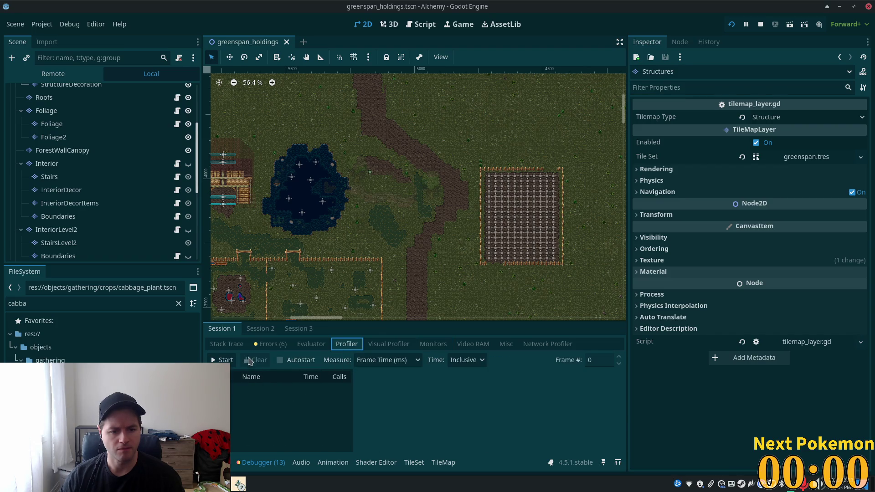
left_click(424, 348)
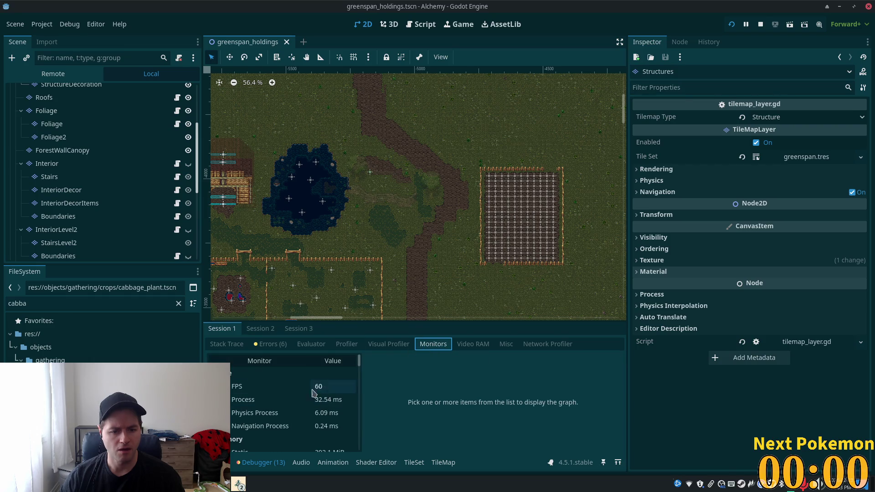
scroll(334, 395, "down", 1)
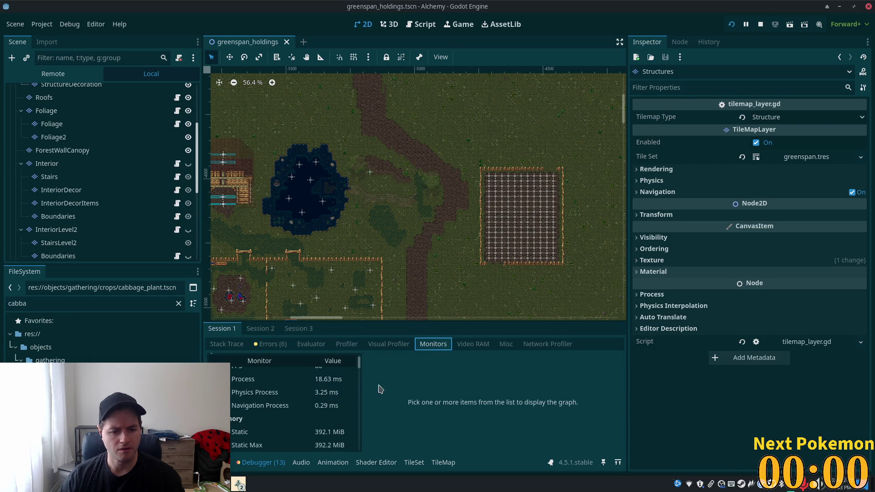
scroll(358, 370, "down", 2)
scroll(359, 373, "down", 1)
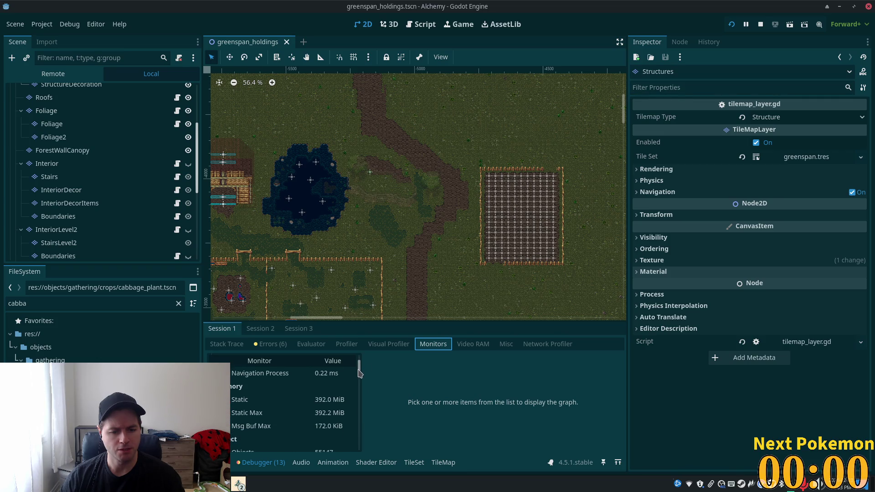
left_click_drag(359, 372, 359, 365)
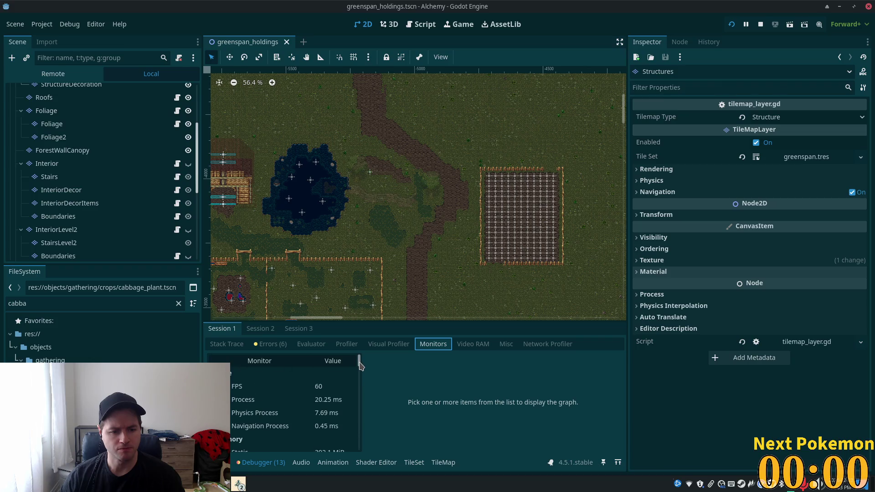
scroll(360, 369, "down", 2)
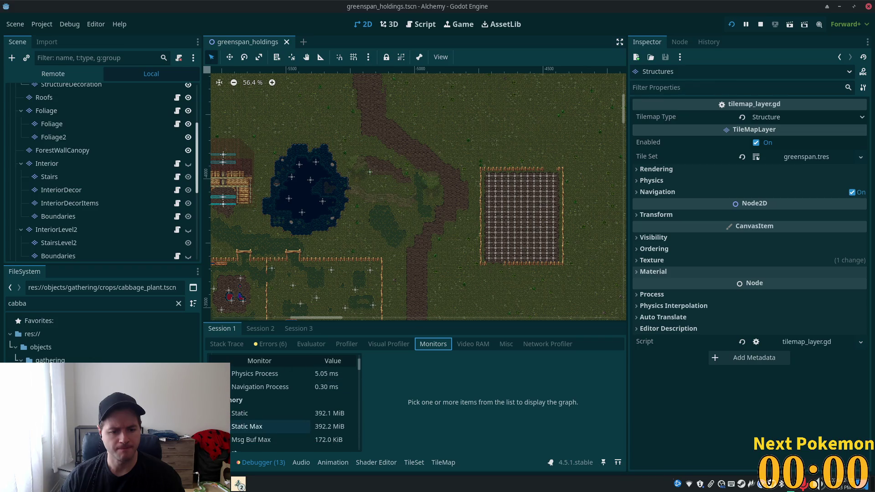
left_click(255, 413)
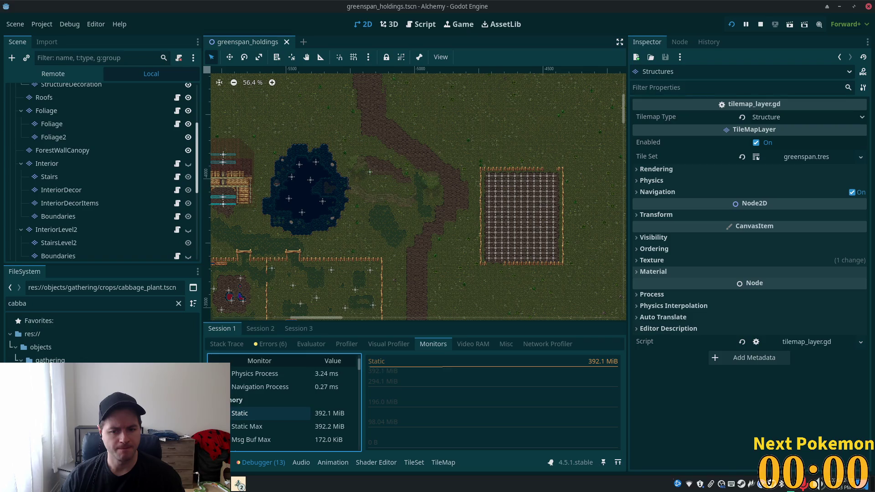
left_click(255, 413)
scroll(360, 366, "up", 3)
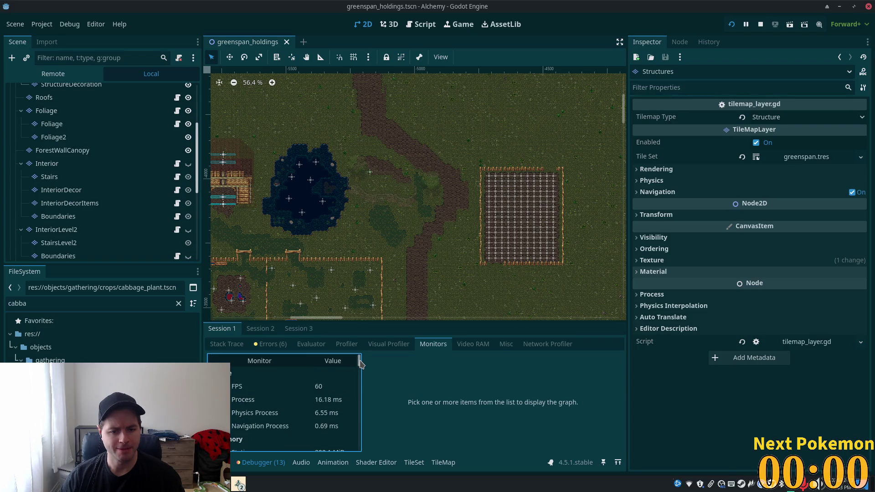
left_click_drag(360, 363, 360, 366)
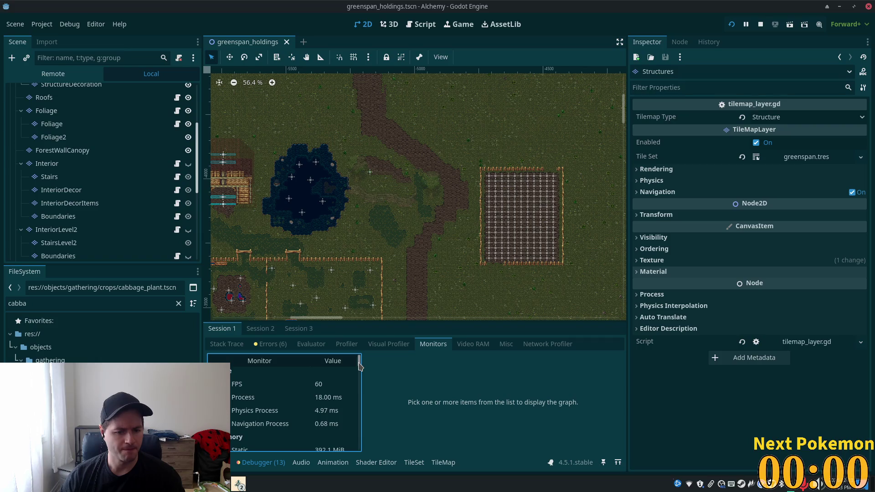
scroll(360, 366, "down", 1)
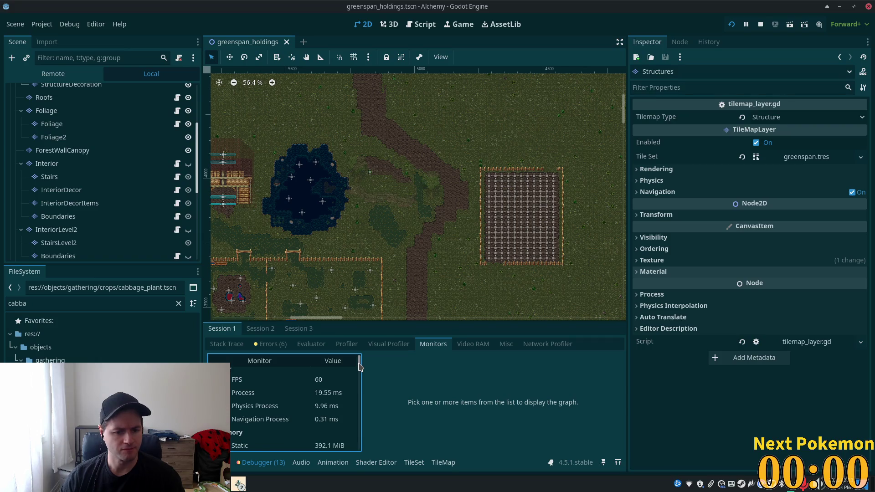
scroll(360, 366, "down", 3)
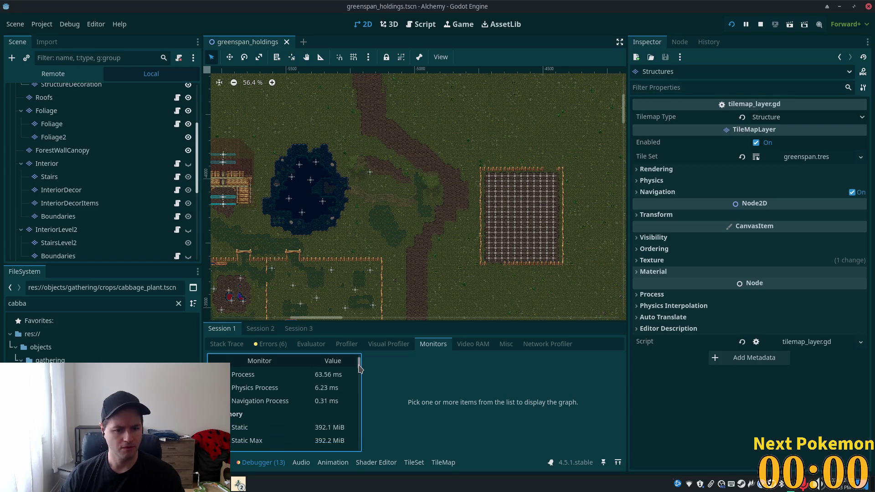
left_click_drag(359, 366, 358, 390)
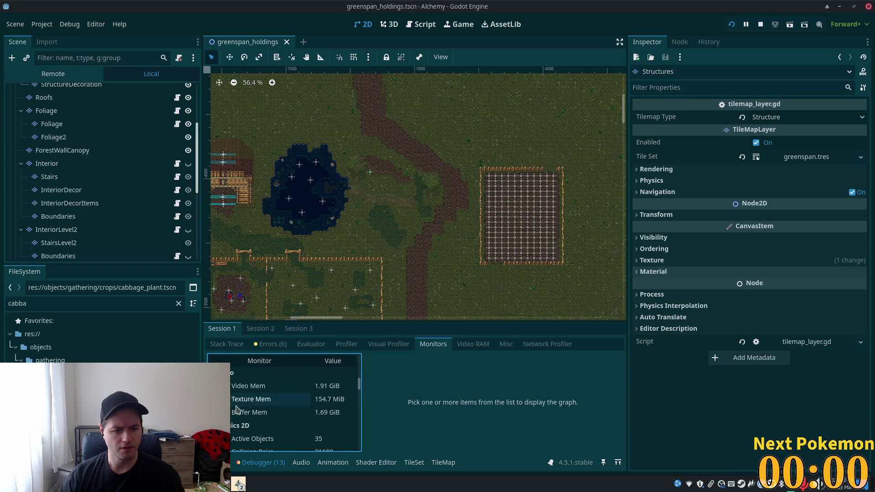
left_click(234, 387)
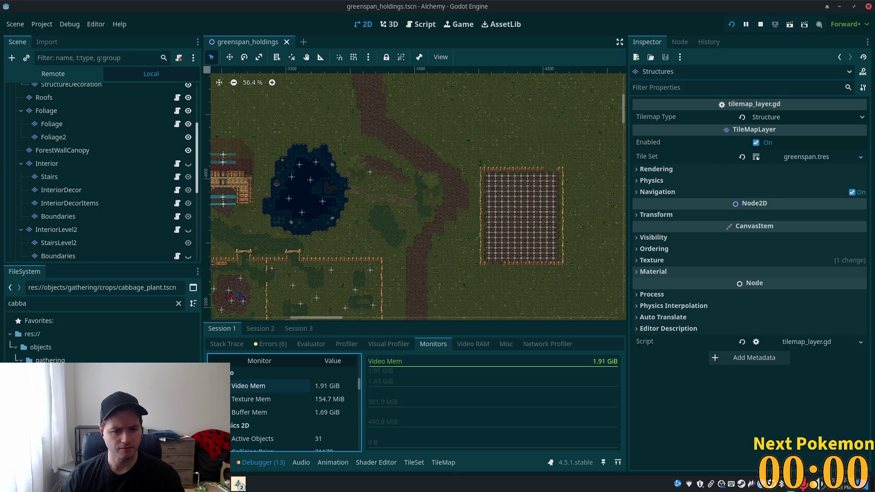
left_click(237, 386)
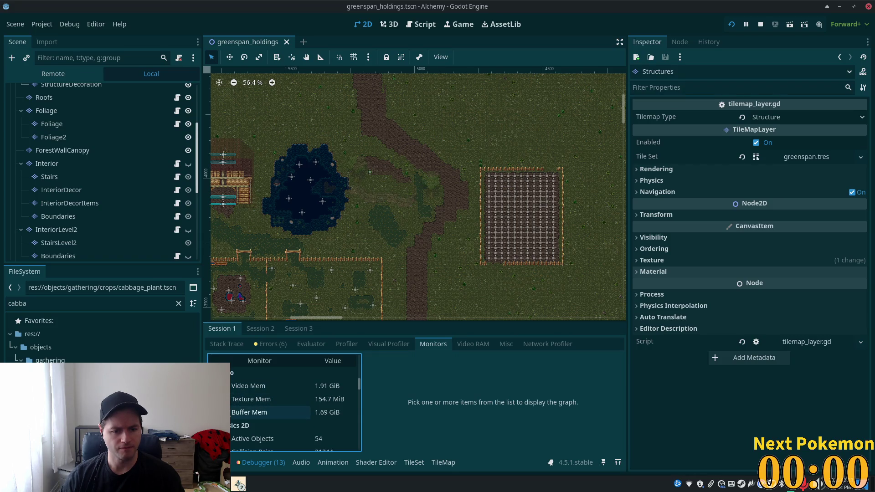
left_click(233, 399)
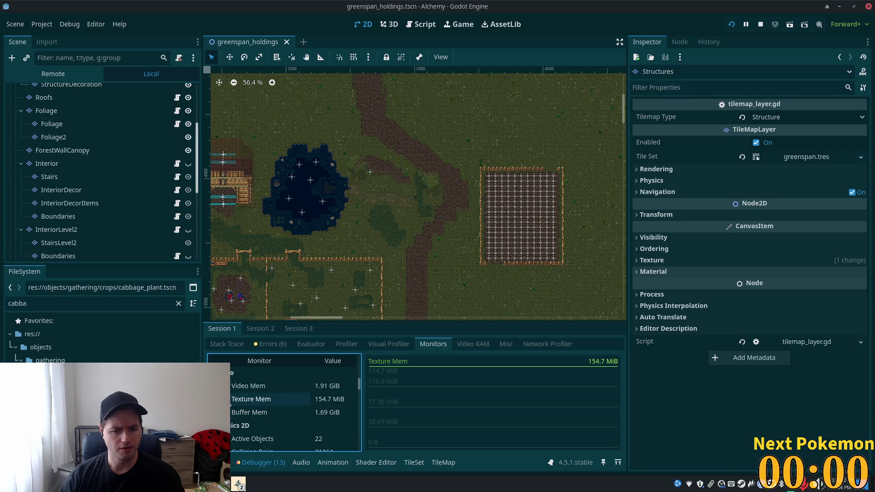
left_click(242, 399)
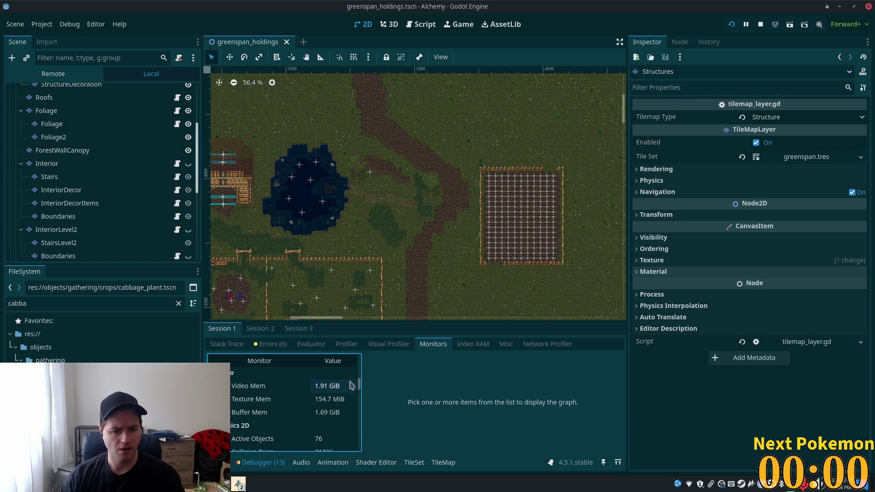
mouse_move(359, 383)
left_mouse_down()
mouse_move(360, 434)
mouse_move(359, 362)
left_mouse_up()
scroll(359, 390, "up", 1)
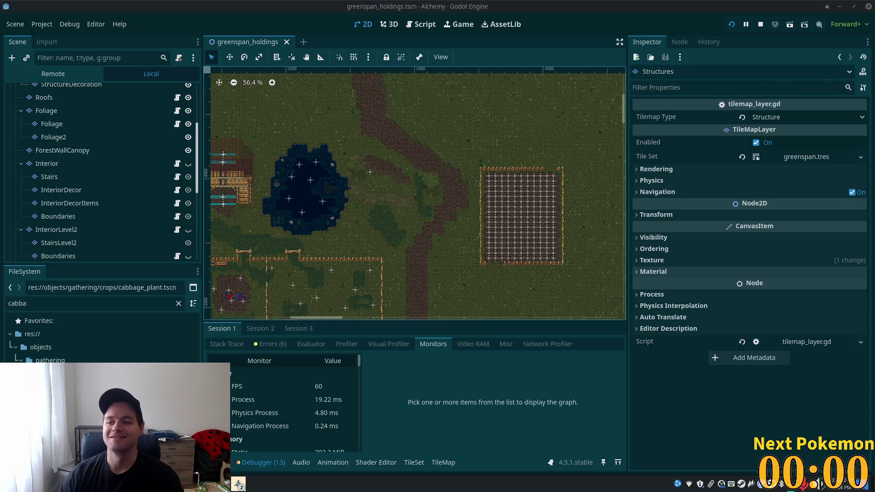
Zoom out over the whole farm, then zoom back in to 100% on the fenced crop field
scroll(430, 142, "down", 5)
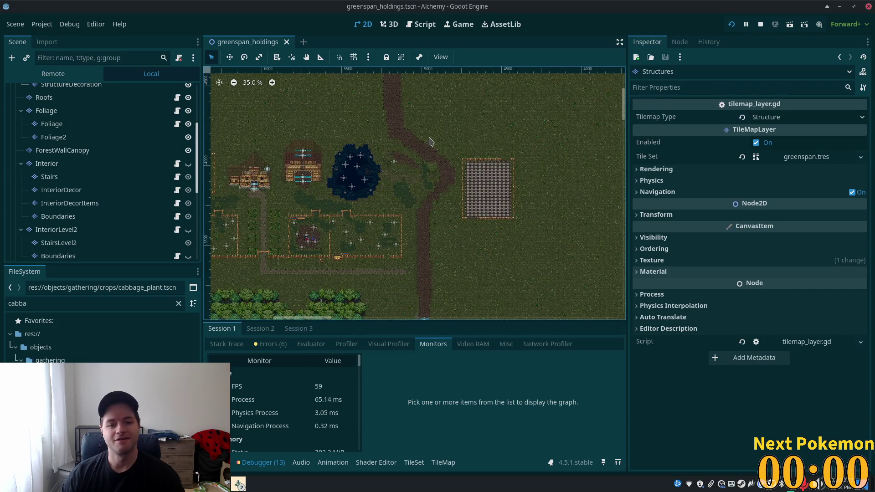
scroll(431, 141, "down", 5)
left_click_drag(430, 143, 470, 186)
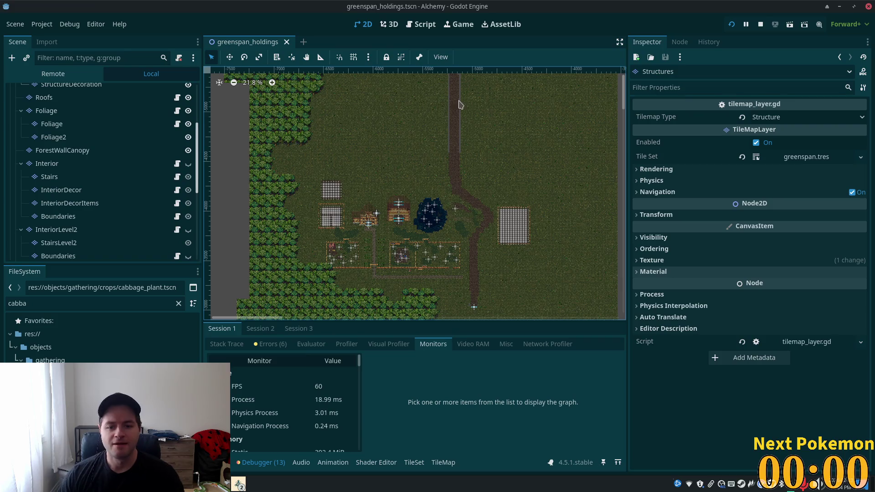
scroll(518, 276, "up", 2)
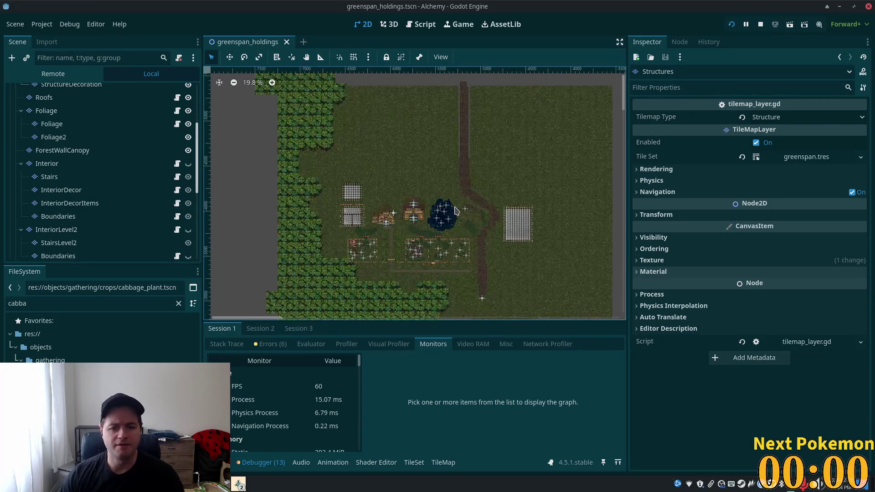
scroll(525, 205, "up", 9)
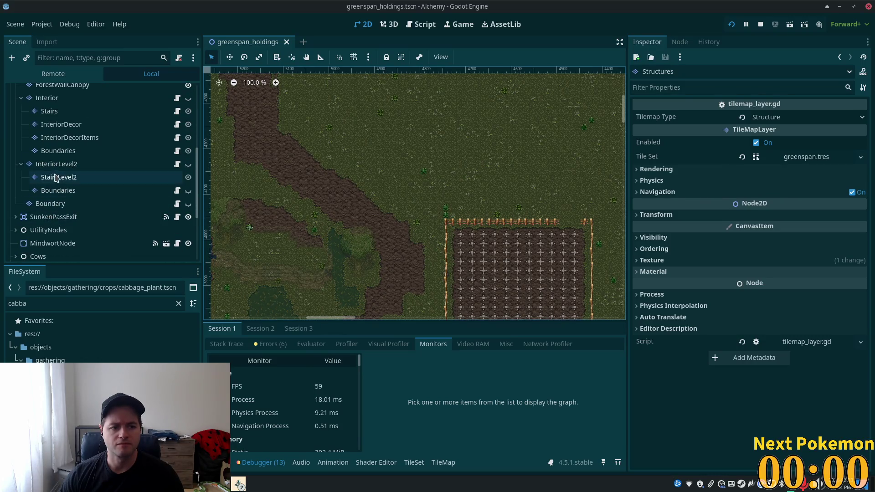
scroll(84, 196, "up", 2)
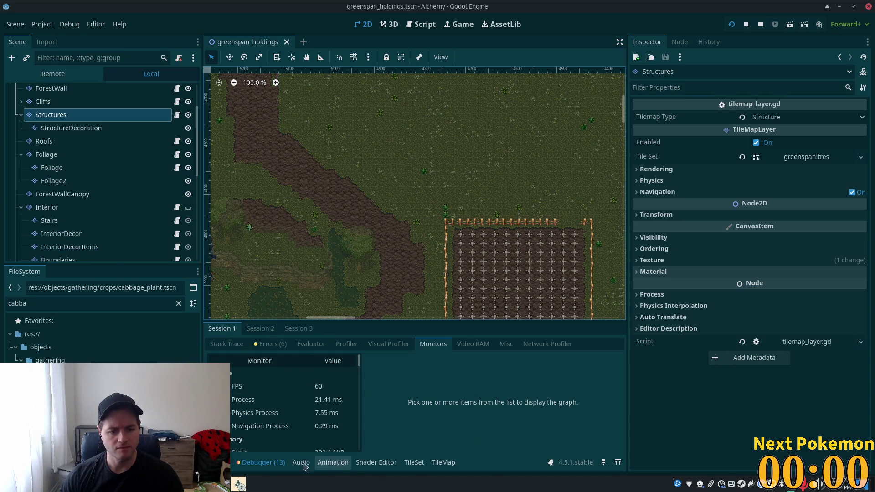
Pick a fence tile from the fences & walls atlas and paint it at the field's northwest corner
left_click(51, 115)
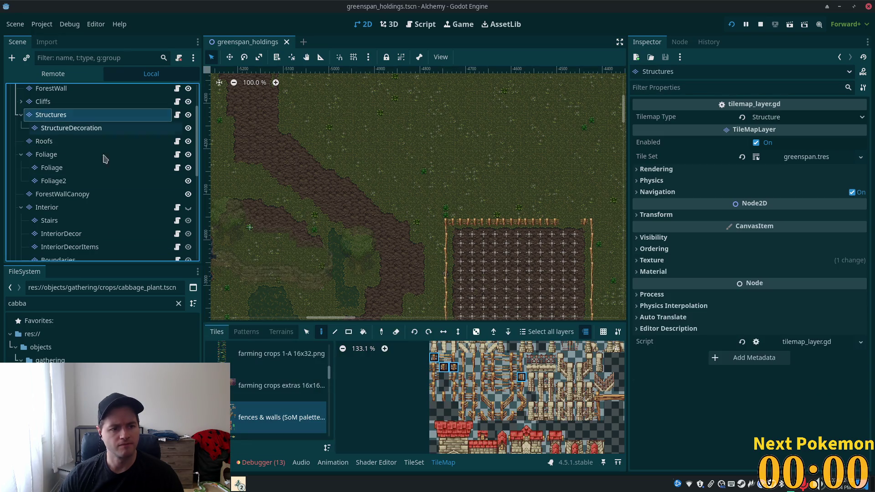
scroll(471, 400, "up", 3)
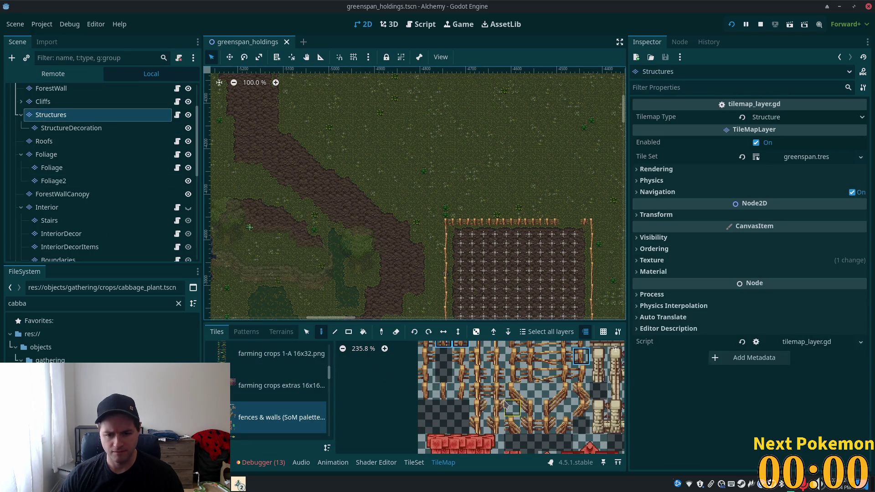
scroll(531, 410, "up", 3)
scroll(501, 401, "down", 2)
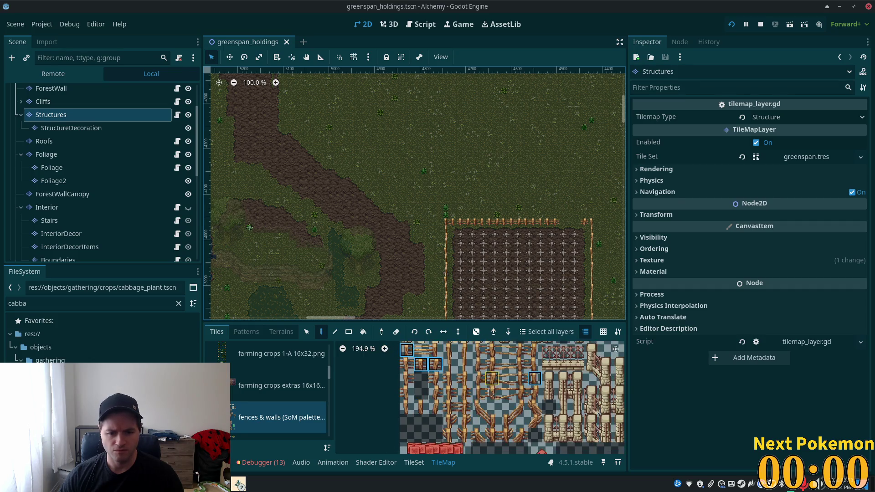
mouse_move(463, 391)
left_mouse_down()
mouse_move(450, 392)
mouse_move(458, 427)
left_mouse_up()
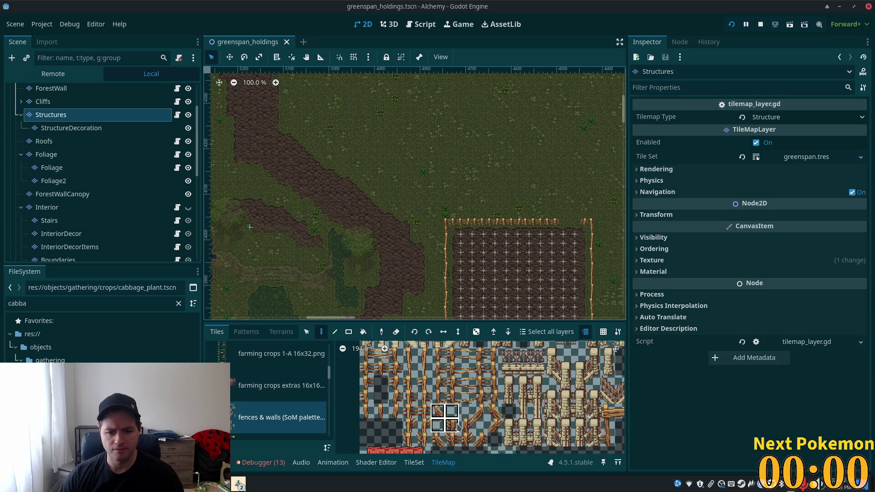
scroll(454, 240, "up", 3)
scroll(453, 246, "up", 1)
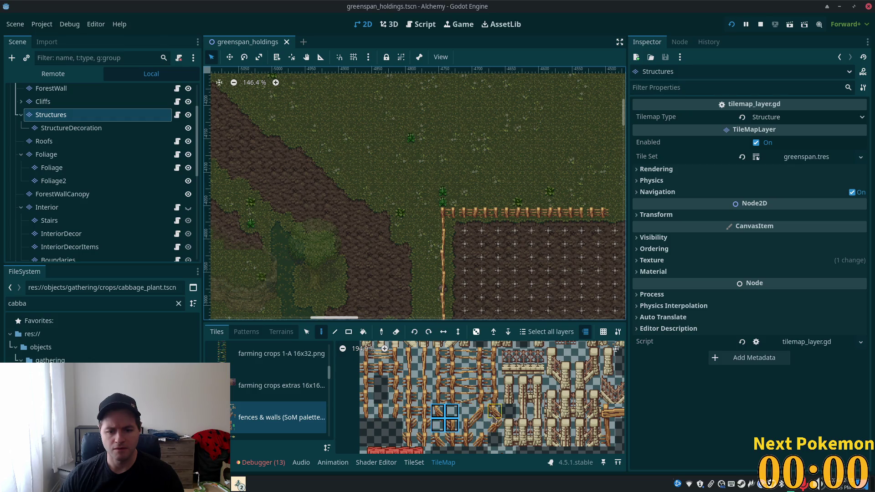
left_click(455, 439)
left_click(445, 214)
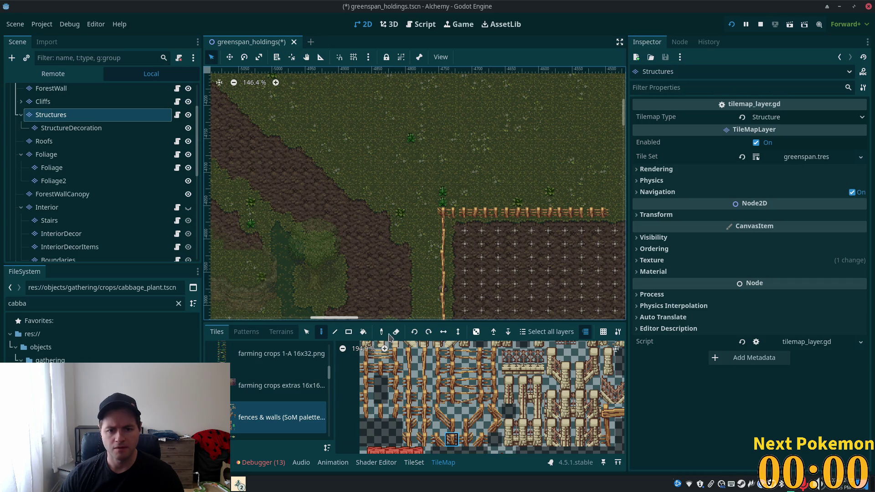
Choose a different fence tile from the atlas
scroll(499, 161, "up", 2)
scroll(499, 161, "up", 3)
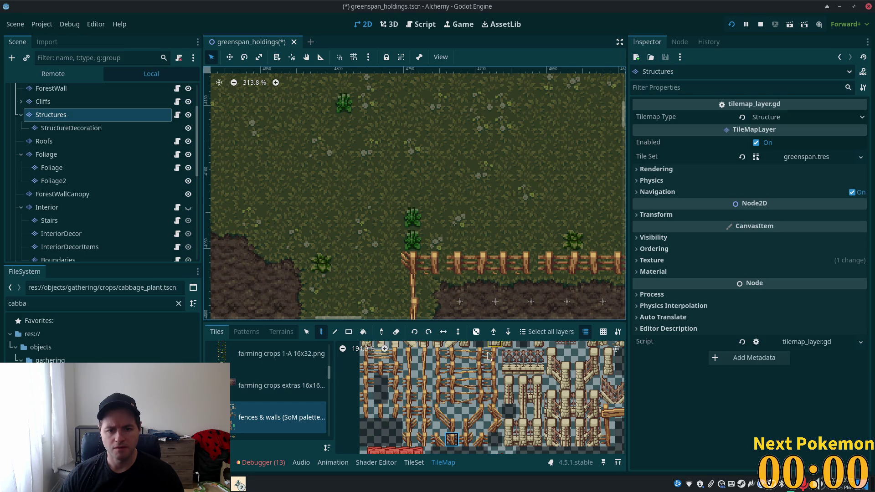
left_click(466, 370)
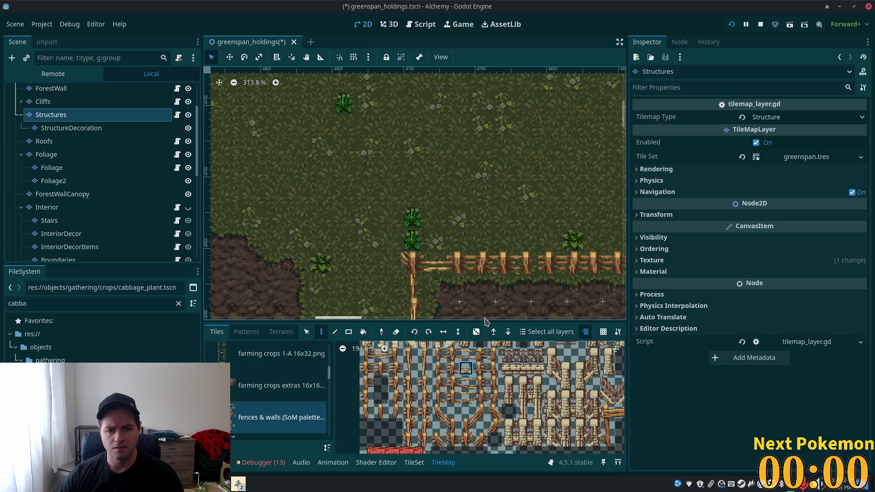
scroll(462, 277, "down", 1)
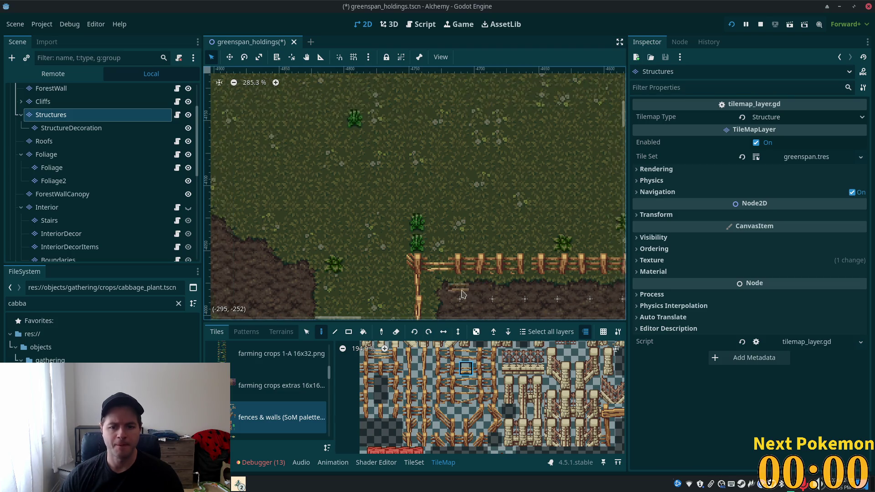
Paint diagonal fence tiles leading north-west from the field's upper-left corner
left_click_drag(438, 410, 452, 427)
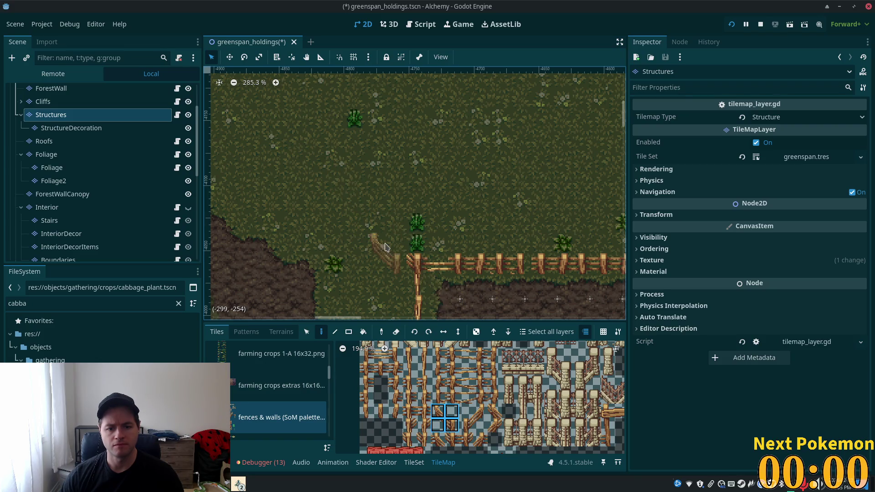
left_click(438, 416)
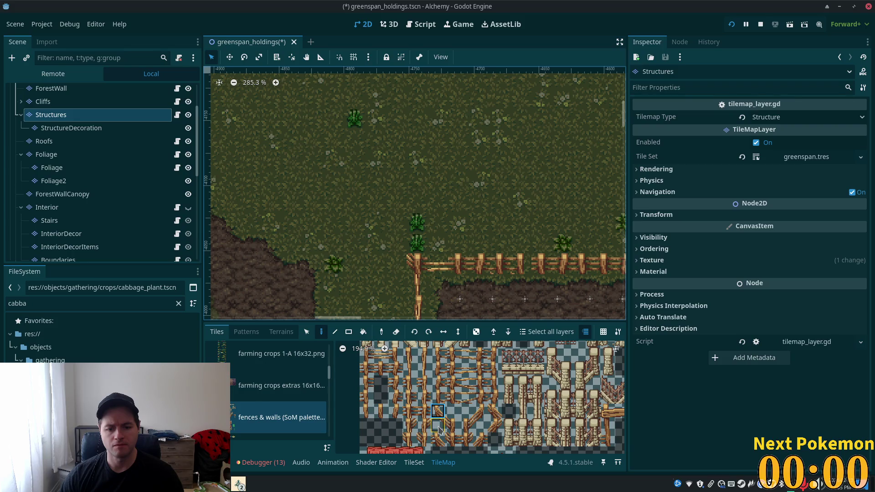
left_click(401, 251)
left_click_drag(438, 411, 452, 425)
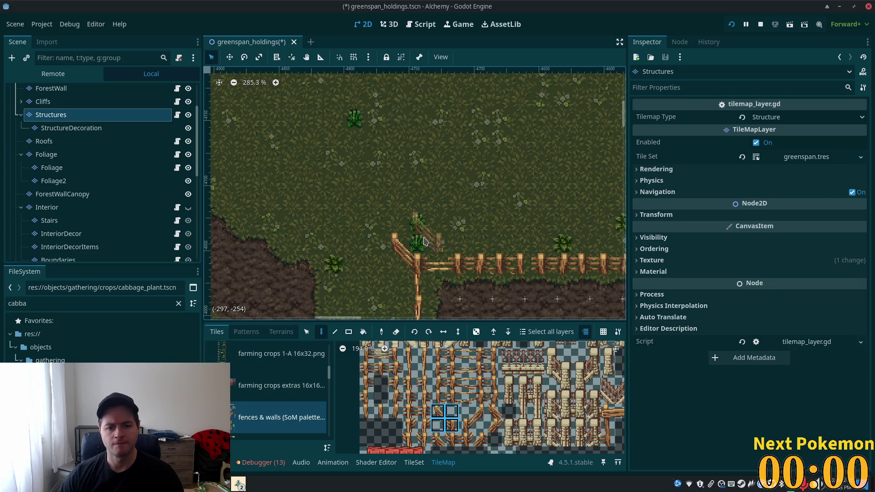
Save the three-tile diagonal fence selection as a new tile pattern
left_click_drag(437, 411, 451, 412)
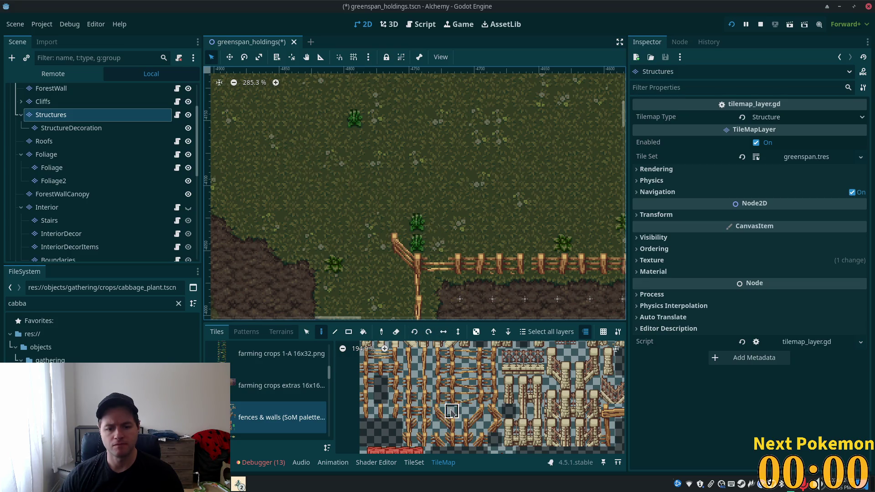
left_click(437, 425, "shift")
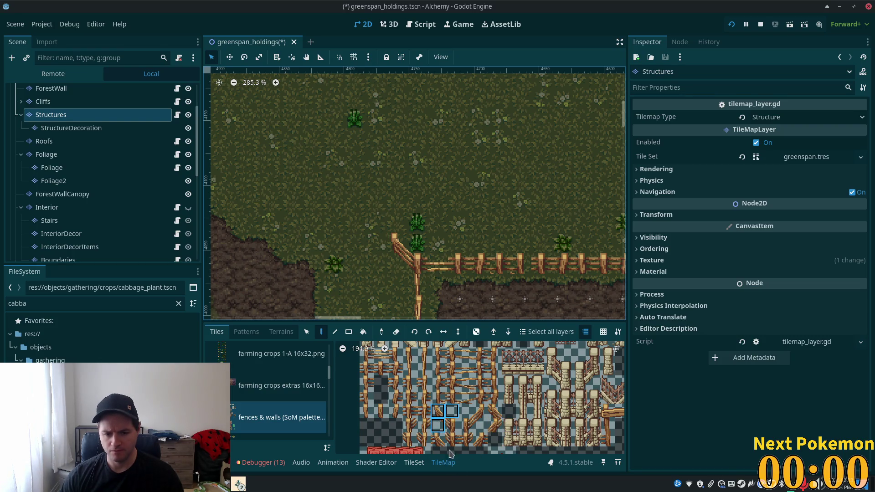
left_click(495, 411)
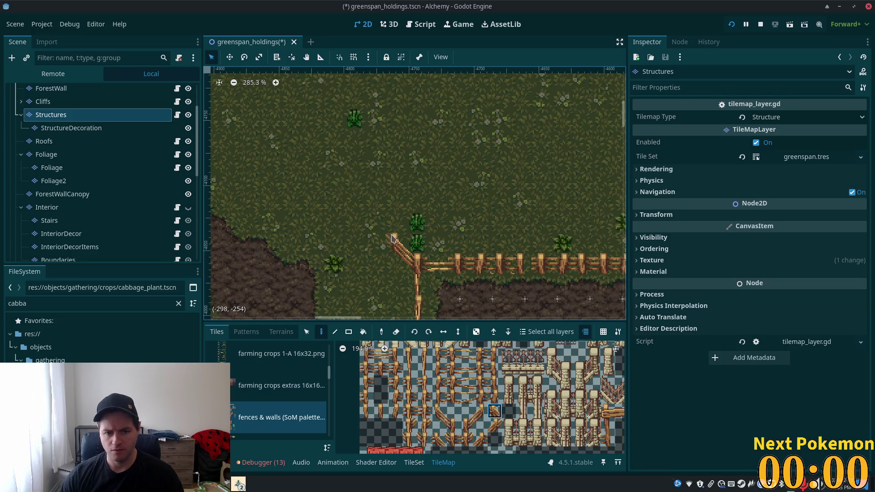
left_click_drag(438, 411, 441, 423)
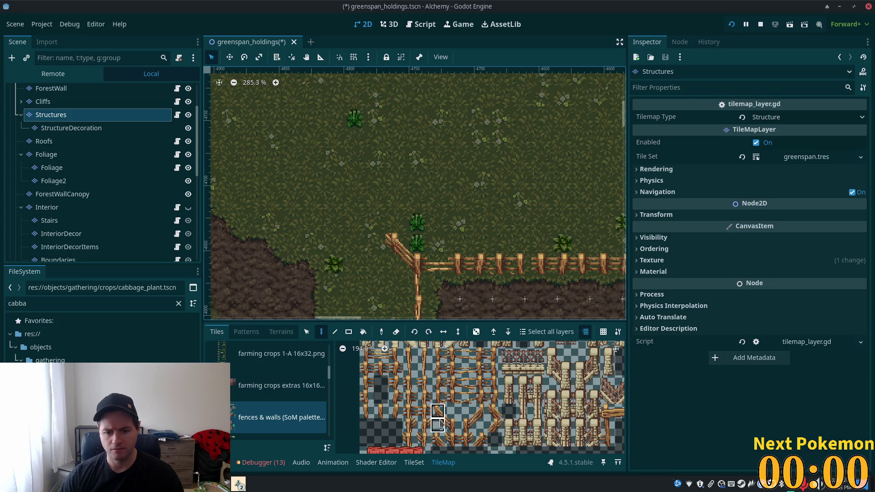
left_click(456, 413, "shift")
key("s")
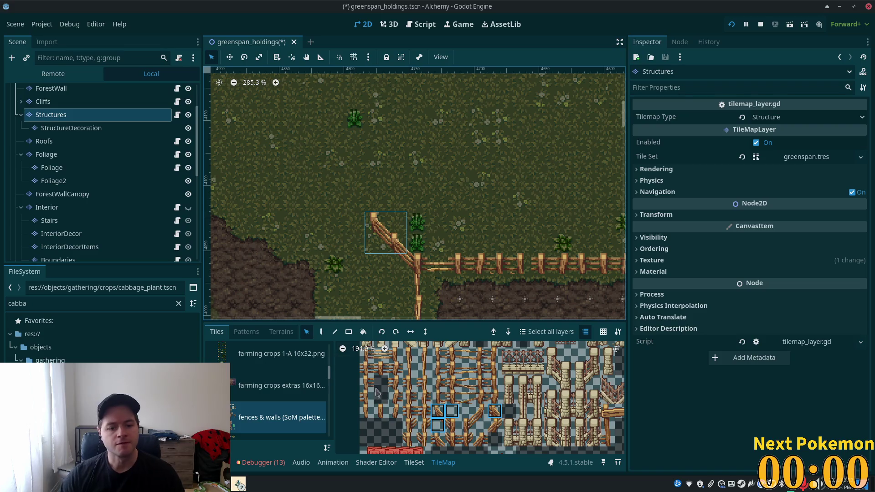
left_click(246, 332)
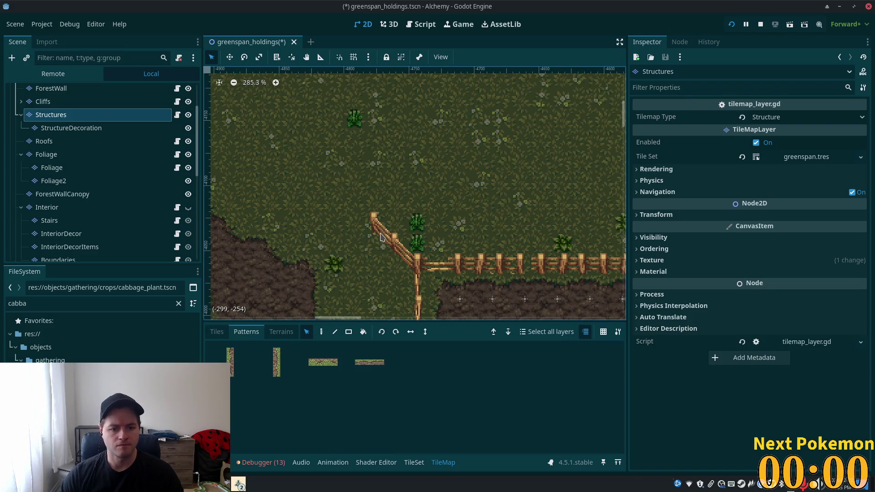
mouse_move(359, 210)
left_mouse_down()
mouse_move(396, 250)
mouse_move(405, 319)
mouse_move(431, 383)
left_mouse_up()
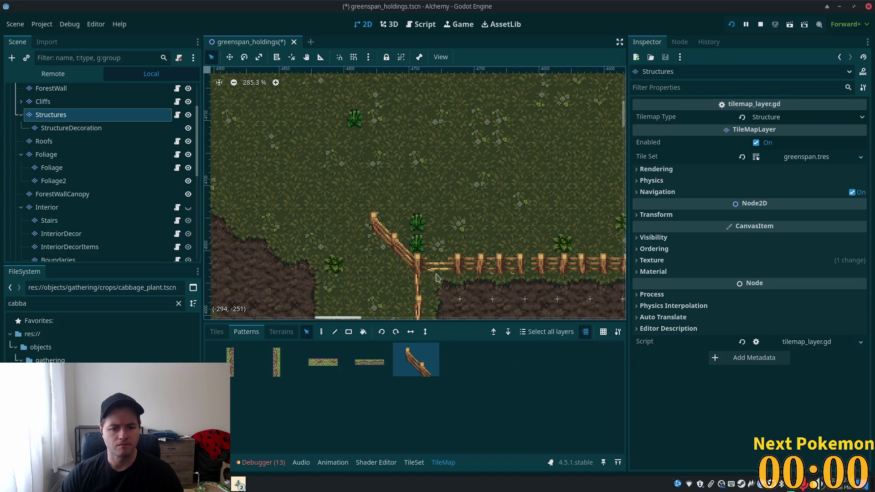
Stamp the diagonal fence pattern repeatedly to extend the fence further north-west
left_click(321, 331)
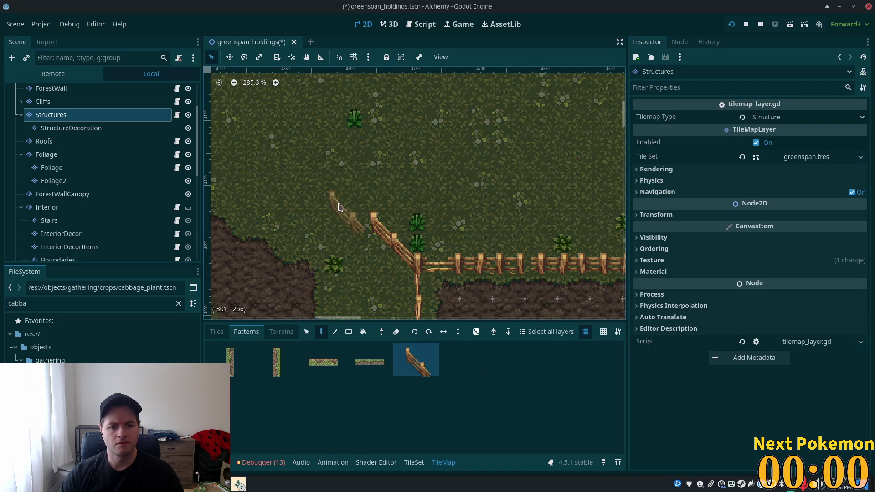
scroll(395, 248, "down", 3)
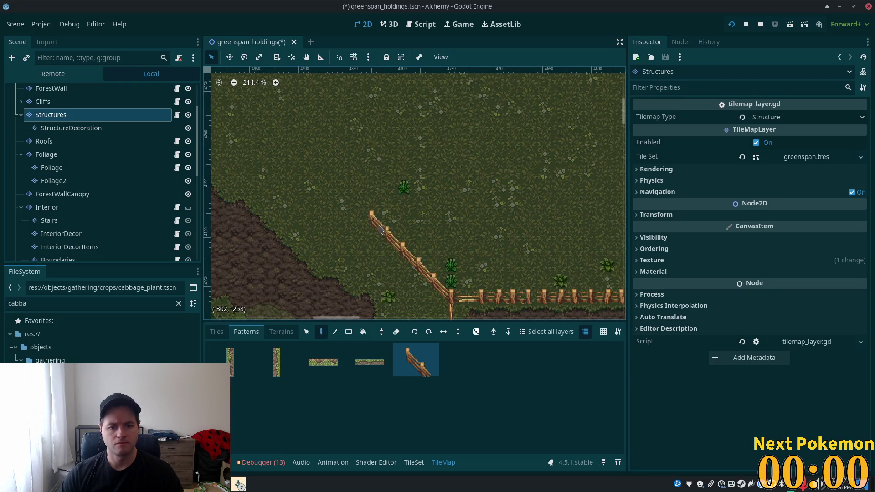
left_click(363, 214)
mouse_move(337, 187)
left_mouse_down()
mouse_move(427, 224)
mouse_move(312, 130)
mouse_move(337, 132)
mouse_move(371, 156)
mouse_move(448, 246)
left_mouse_up()
left_click(335, 331)
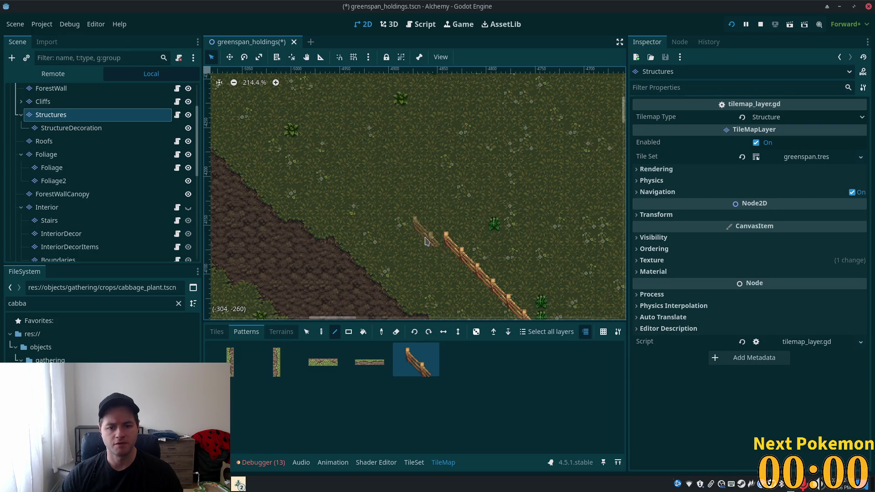
left_click(321, 333)
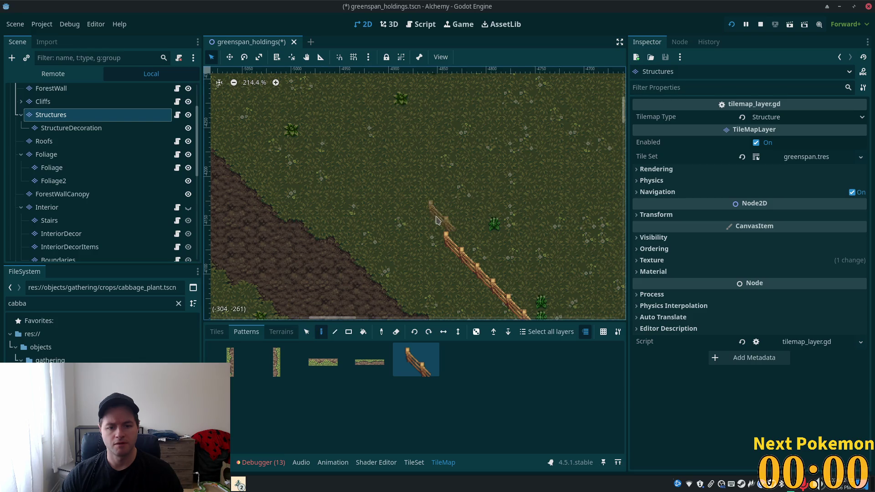
left_click(409, 214)
left_click(396, 198)
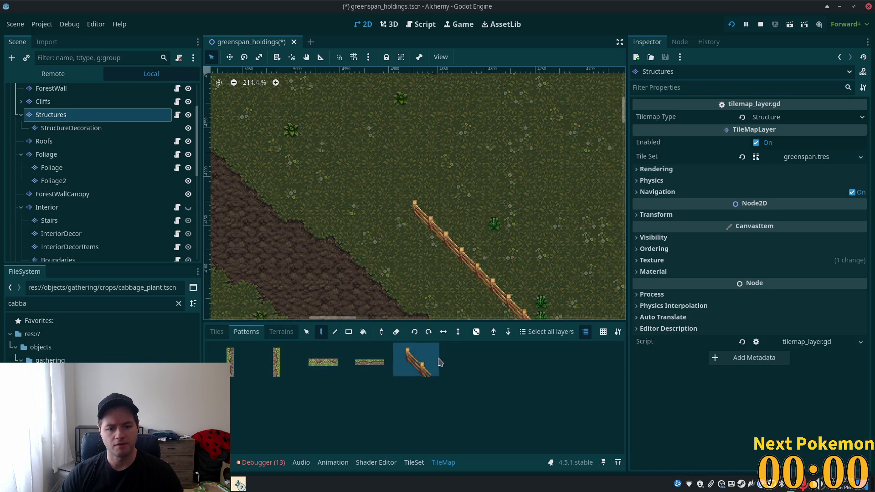
Compare the dirt strip and diagonal fence patterns, selecting the fence pattern for removal
left_click(382, 358)
left_click(413, 362)
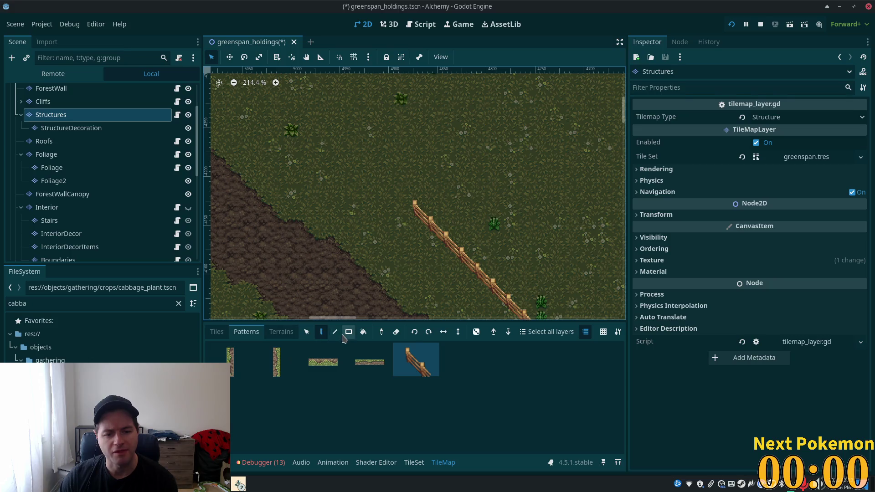
left_click(396, 332)
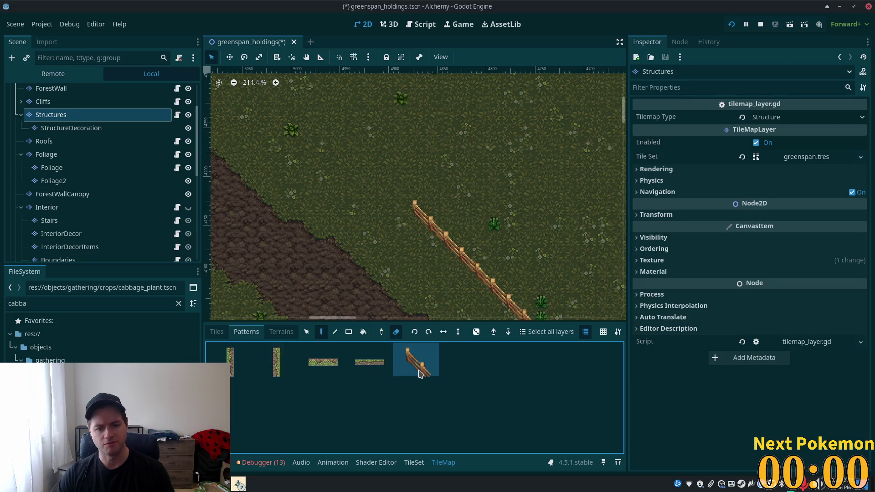
key("Delete")
left_click(307, 332)
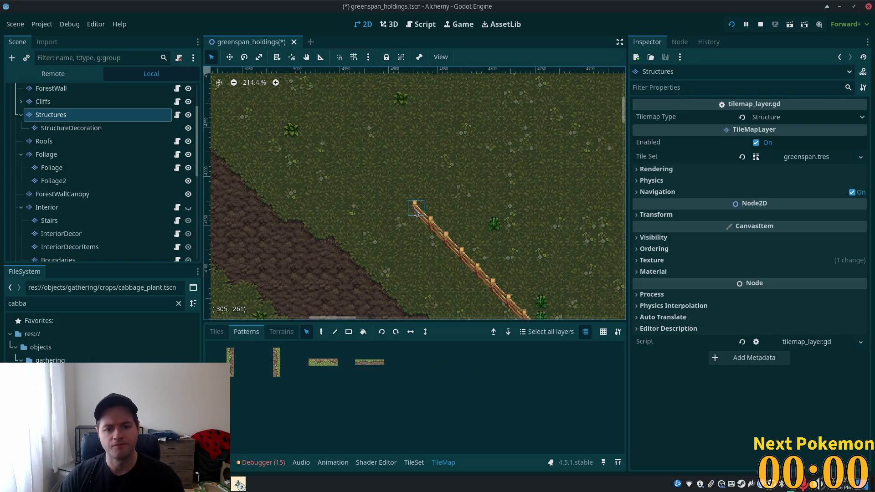
mouse_move(420, 224)
left_mouse_down()
mouse_move(428, 211)
mouse_move(433, 225)
left_mouse_up()
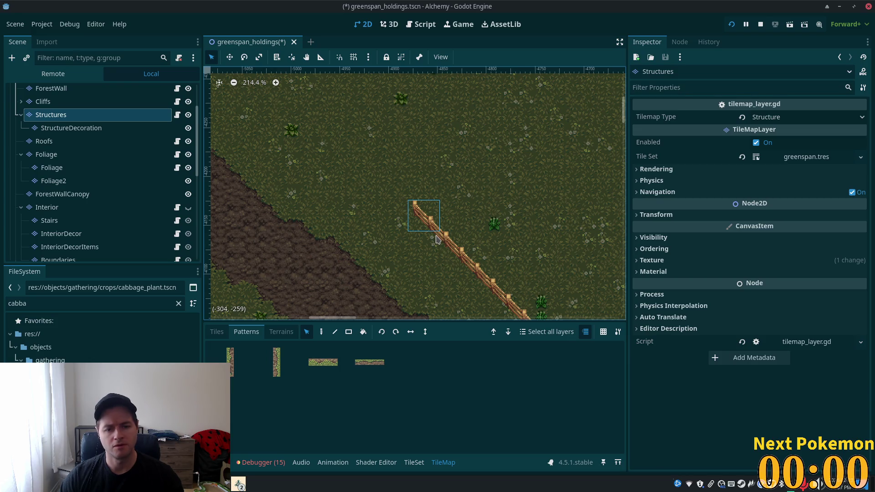
left_click(452, 224, "shift")
left_click_drag(425, 230, 415, 360)
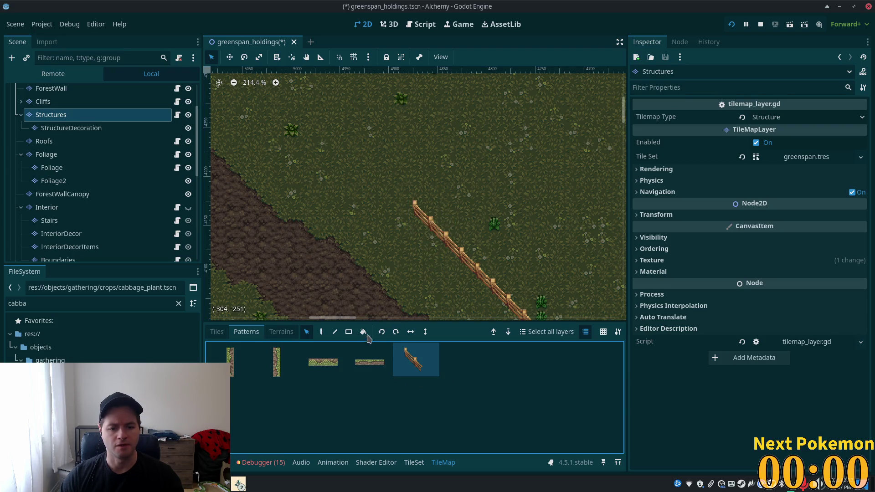
left_click(334, 333)
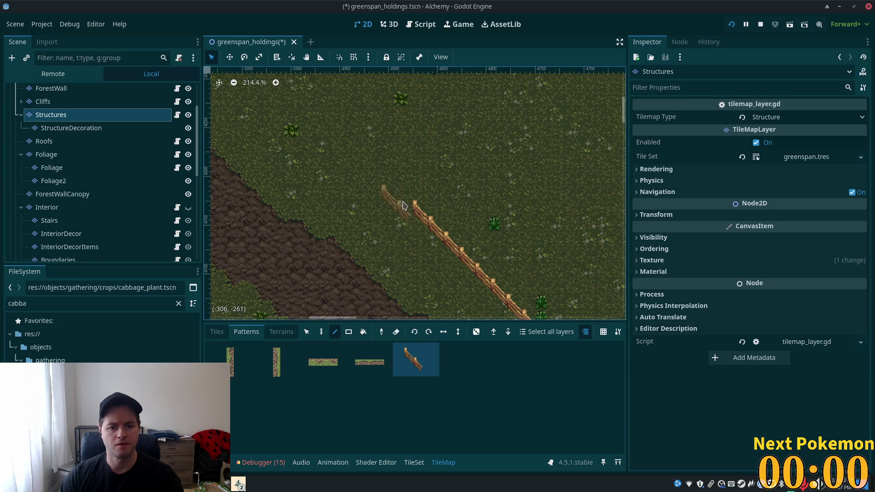
mouse_move(411, 207)
left_mouse_down()
mouse_move(297, 145)
mouse_move(297, 107)
left_mouse_up()
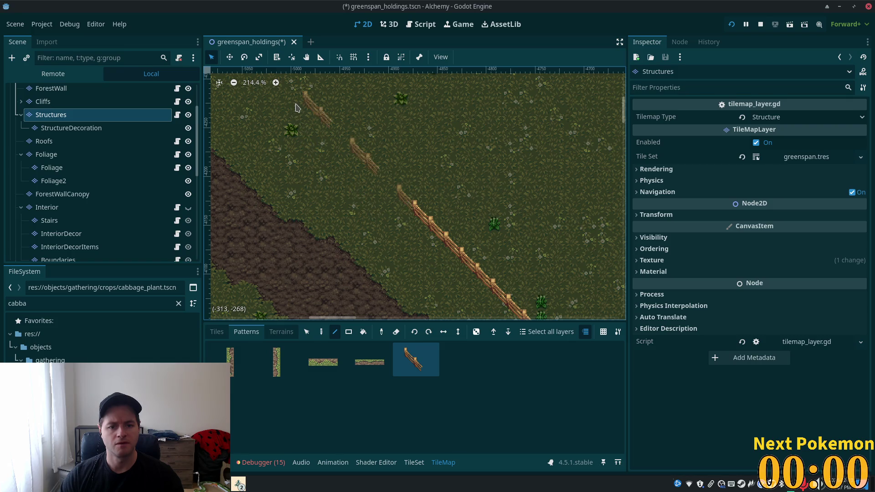
left_click_drag(331, 131, 401, 190)
left_click(422, 373)
key("Delete")
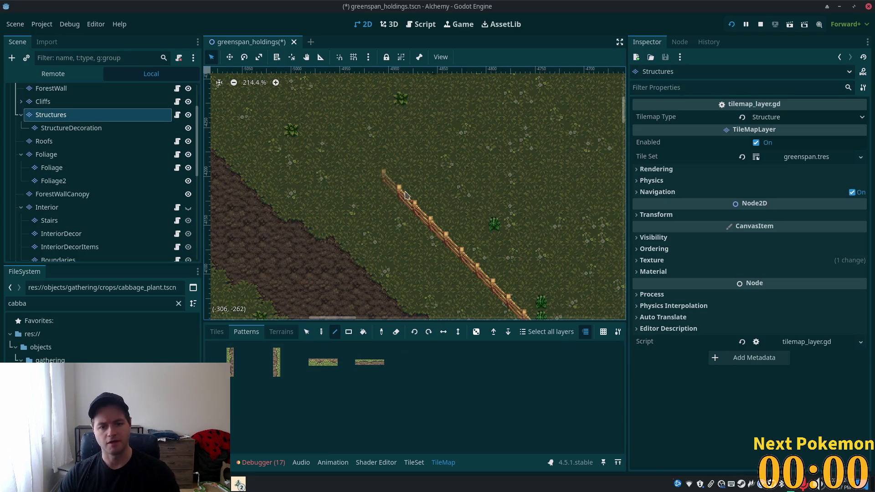
key("s")
mouse_move(400, 206)
left_mouse_down()
mouse_move(408, 199)
mouse_move(421, 330)
mouse_move(445, 371)
left_mouse_up()
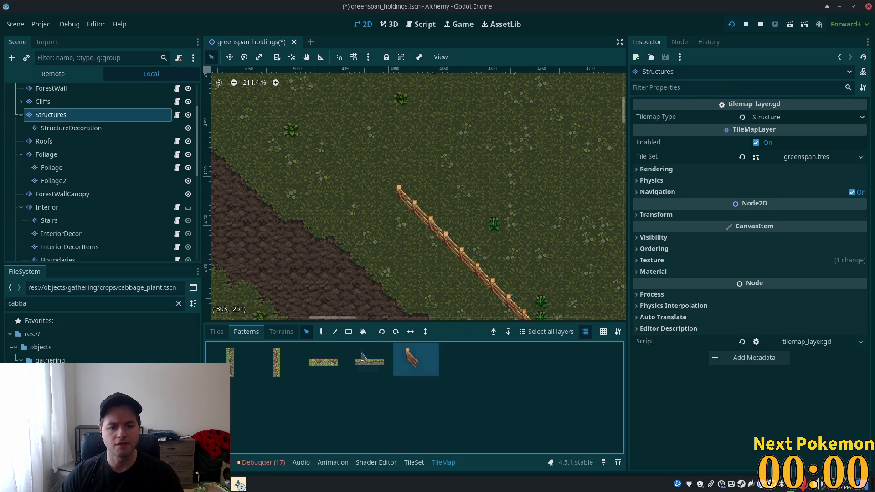
left_click(335, 332)
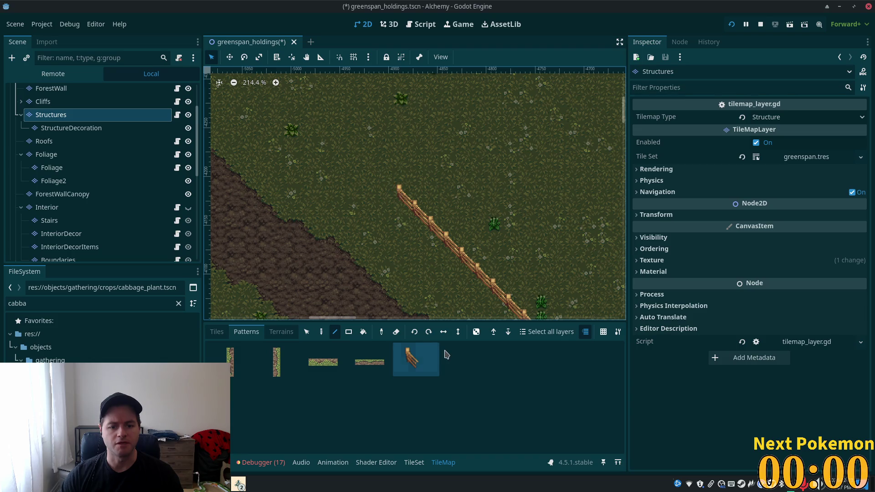
left_click(413, 382)
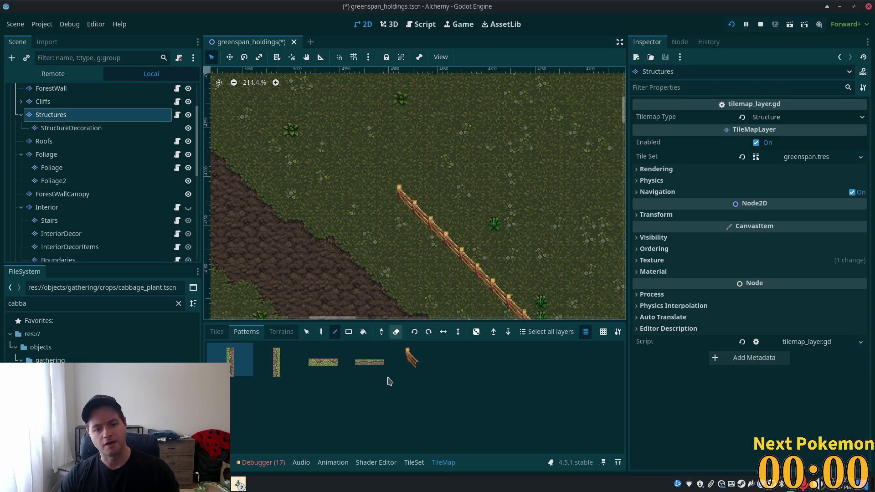
left_click(306, 332)
left_click(409, 210)
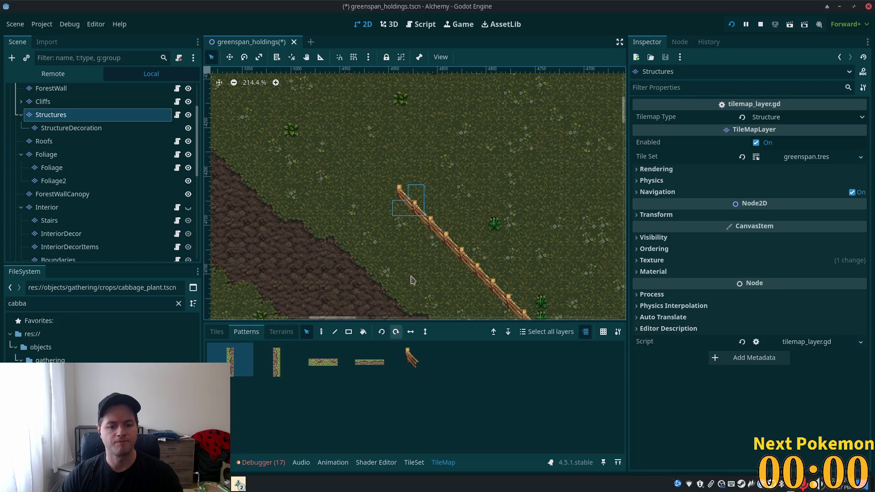
left_click(414, 375)
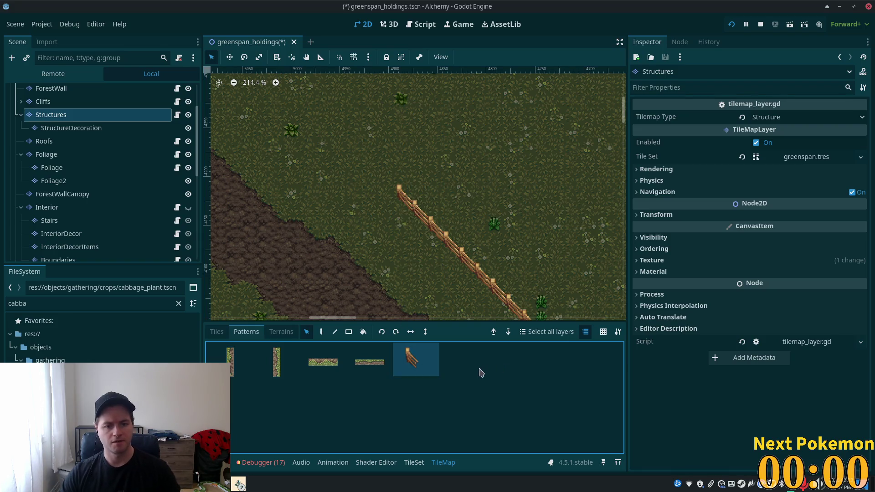
Try deleting the fence pattern, then cancel a trial three-piece fence line with Escape
key("Delete")
left_click_drag(416, 205, 401, 209)
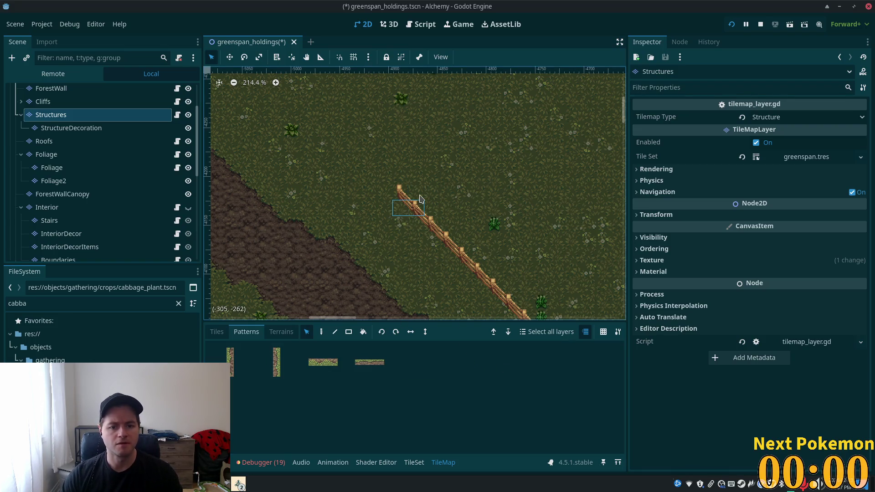
left_click(416, 364)
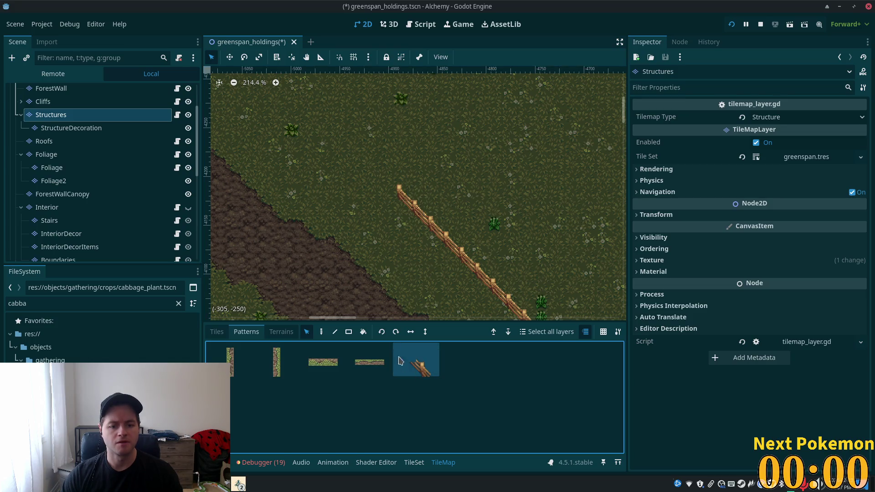
left_click(335, 331)
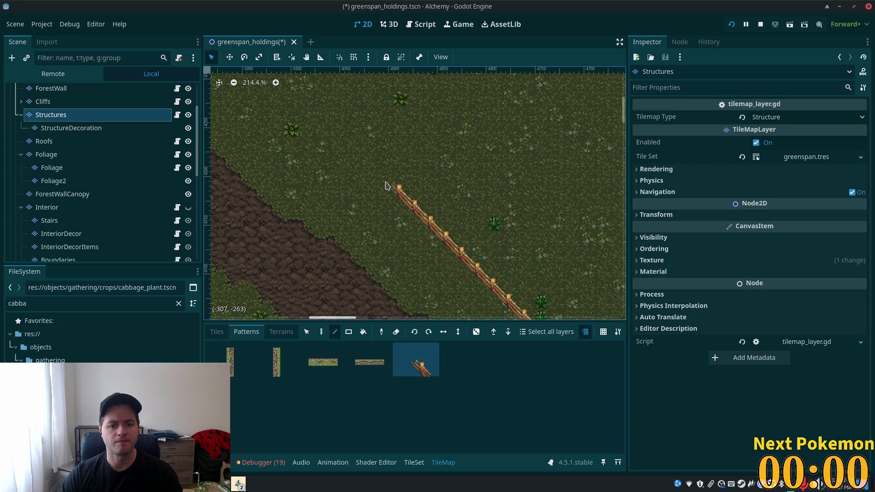
left_click_drag(338, 141, 296, 88)
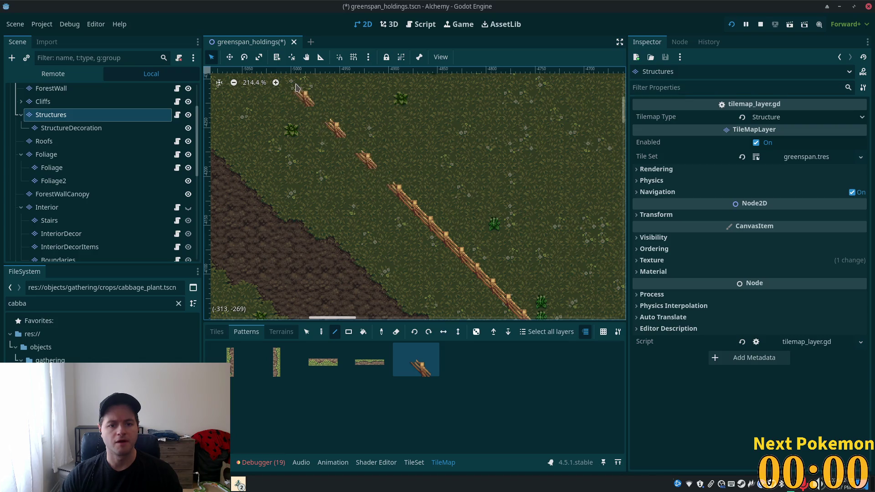
key("Escape")
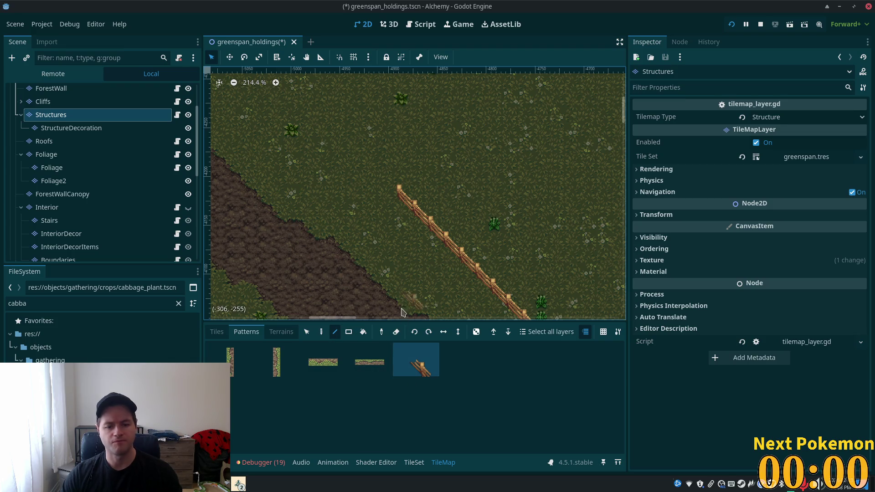
Delete the saved diagonal fence pattern and select the top fence tile on the map
key("Delete")
left_click(306, 332)
left_click(400, 192)
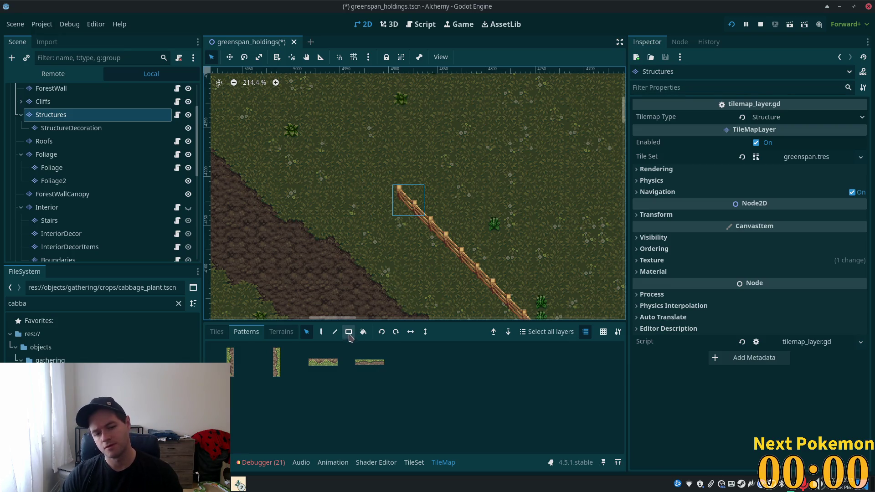
Draw Line-tool fence strokes up-left from the fence's top end, then undo them
left_click(335, 332)
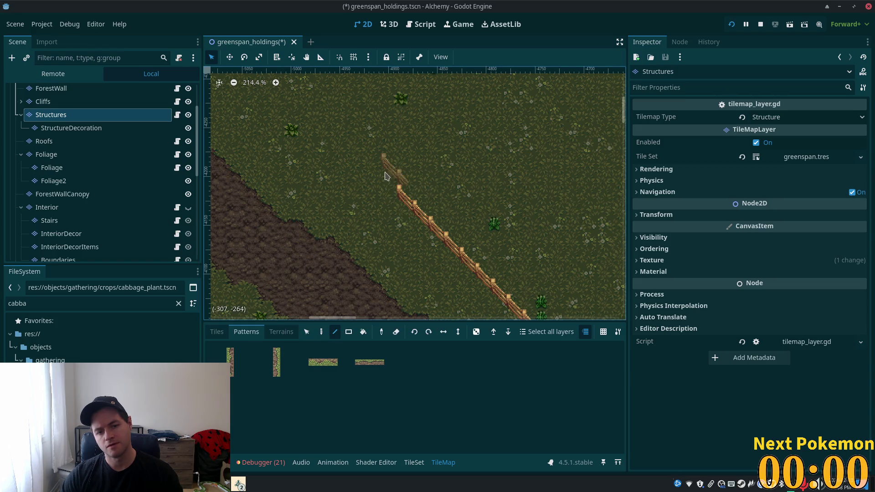
left_click_drag(369, 166, 349, 144)
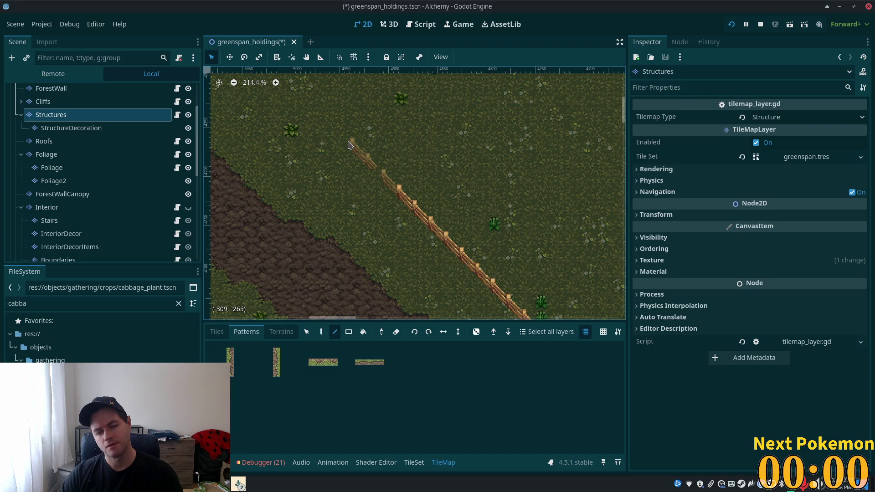
left_click_drag(349, 145, 318, 113)
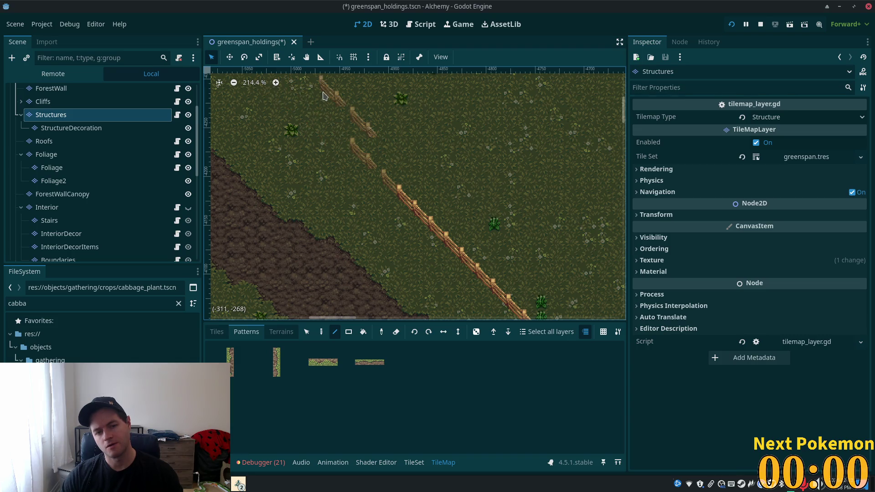
key("ctrl+z")
key("ctrl+z")
key("ctrl+z")
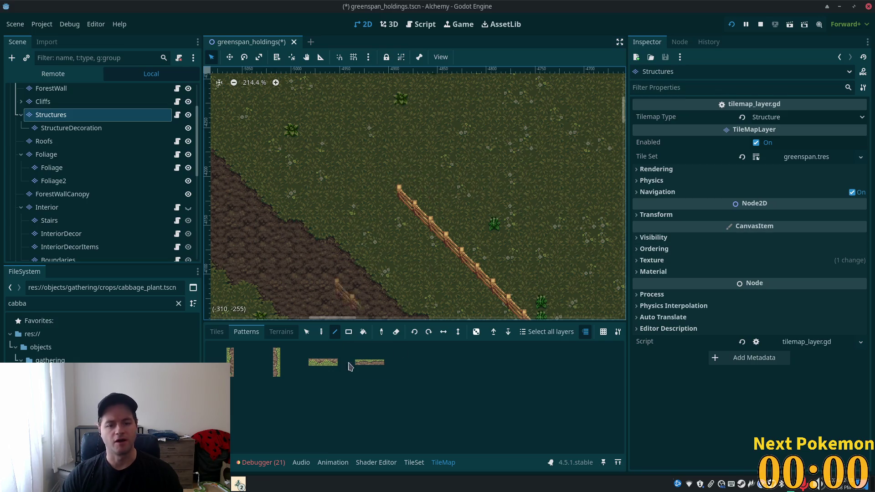
Select tiles at the diagonal fence's top end, then clear the selection
left_click(306, 331)
left_click(400, 210)
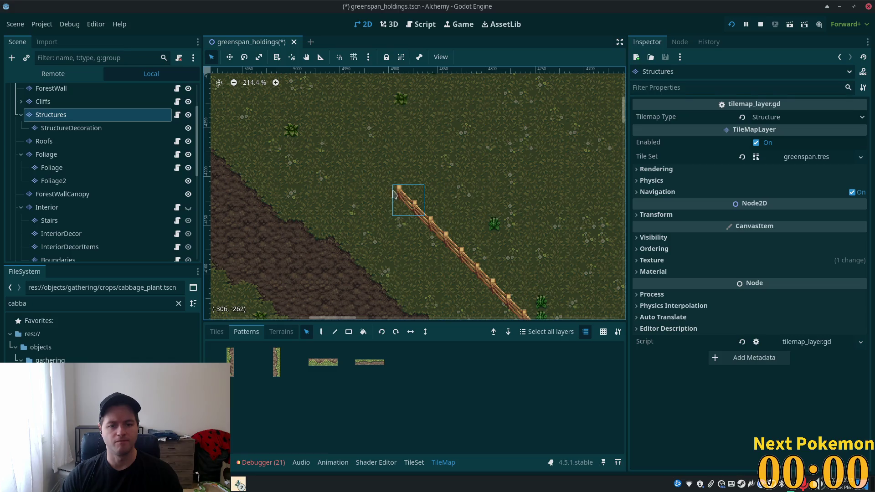
key("Escape")
left_click_drag(412, 200, 411, 201)
left_click_drag(436, 146, 491, 230)
Paint a single fence piece up-left of the diagonal fence's top end
key("d")
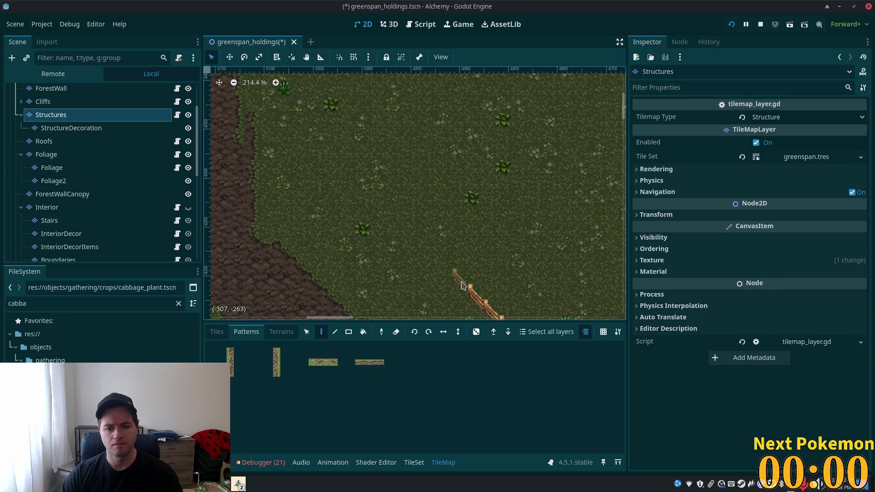
key("s")
left_click_drag(479, 296, 360, 189)
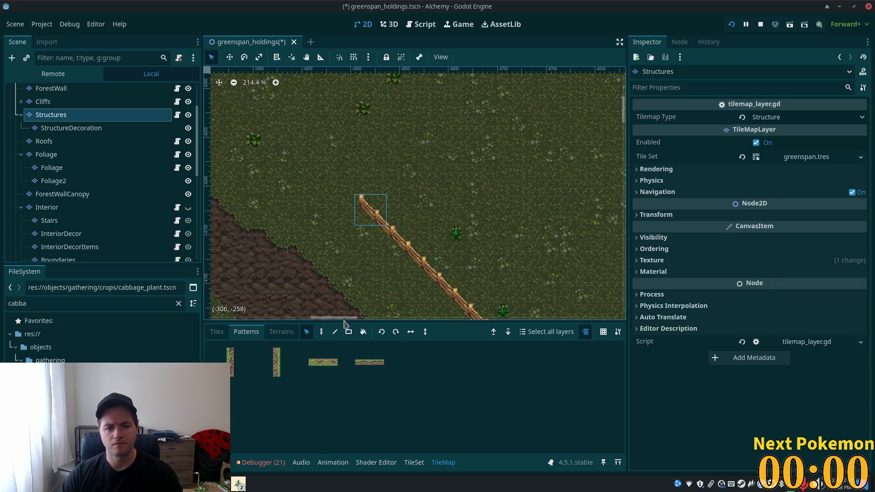
left_click(323, 332)
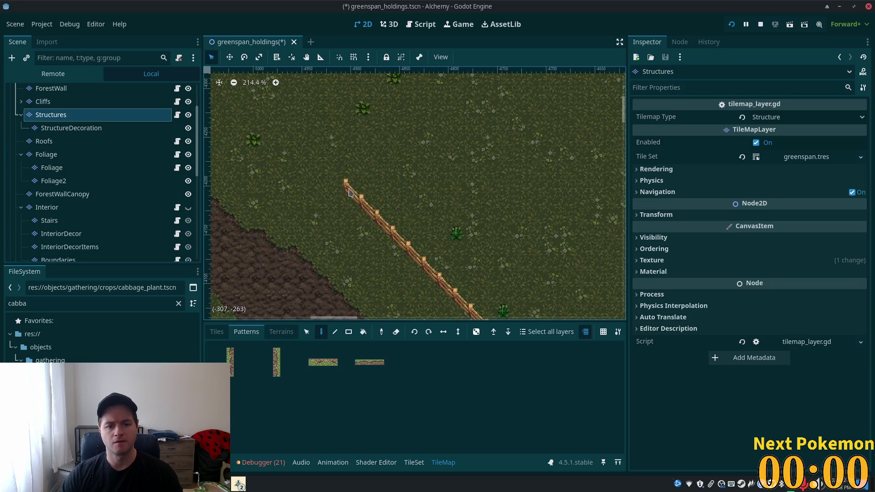
left_click_drag(350, 187, 473, 234)
left_click(474, 235)
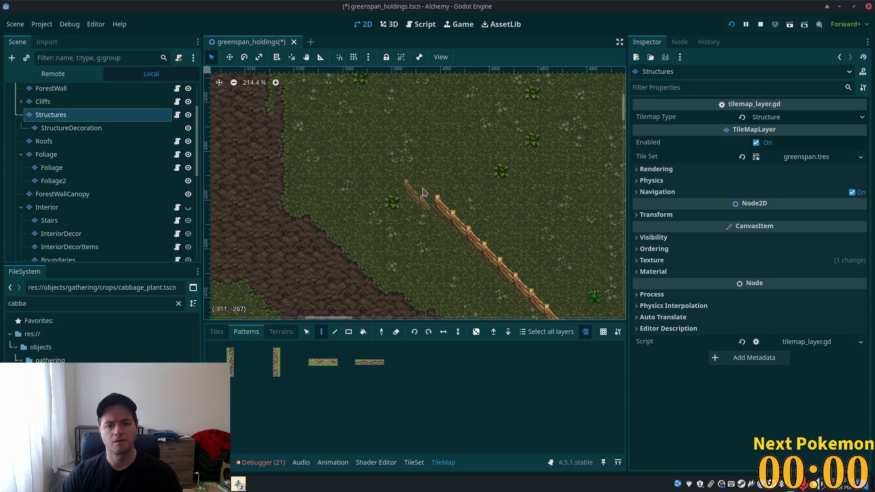
Zoom out over the fence corner and farmland, then show the fences & walls tile atlas
scroll(441, 205, "down", 3)
mouse_move(441, 97)
left_mouse_down()
mouse_move(245, 82)
mouse_move(260, 82)
mouse_move(477, 204)
left_mouse_up()
scroll(477, 203, "up", 5)
scroll(477, 203, "left", 5)
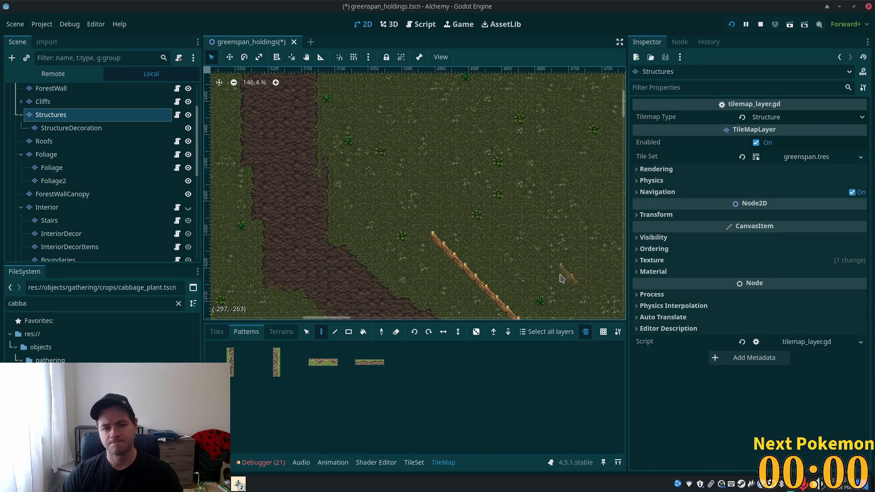
scroll(547, 269, "right", 1)
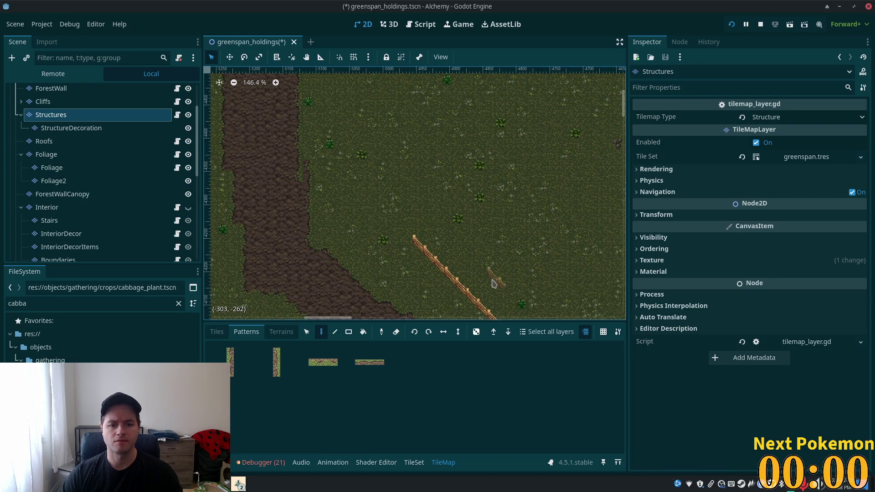
scroll(441, 214, "down", 5)
scroll(442, 215, "right", 5)
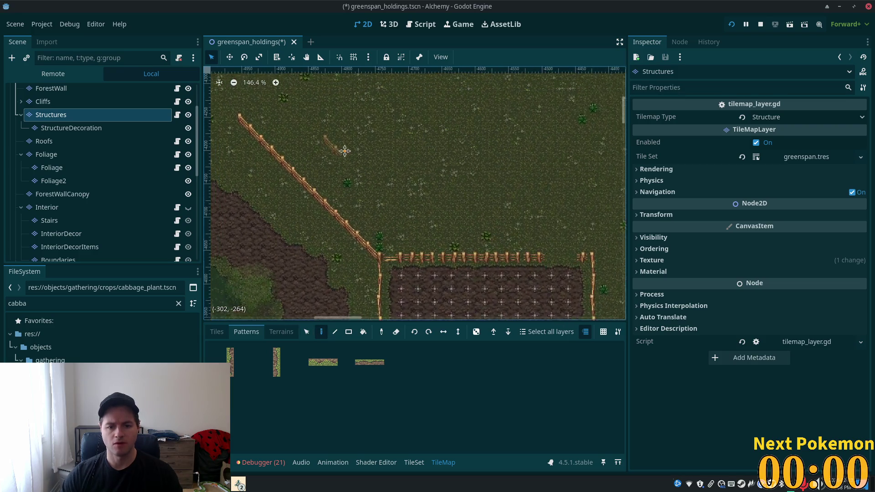
left_click(217, 332)
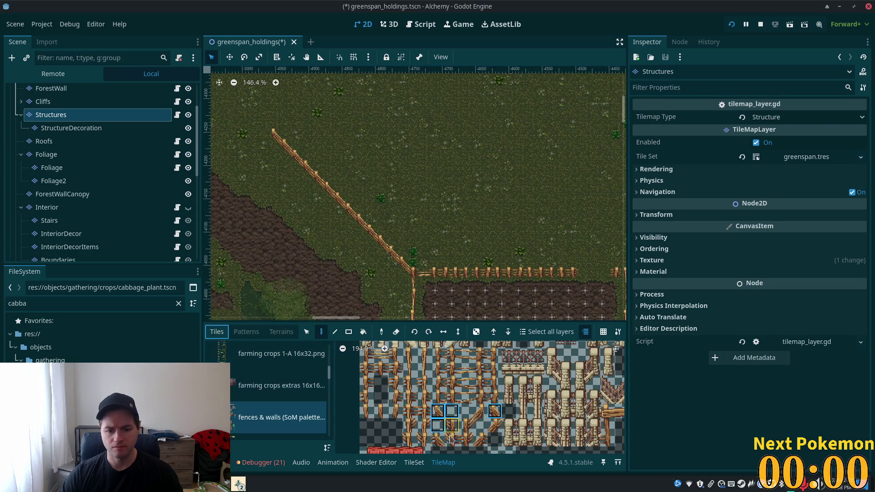
Browse the fences & walls atlas and select the small fence post tile for painting
left_click(480, 439)
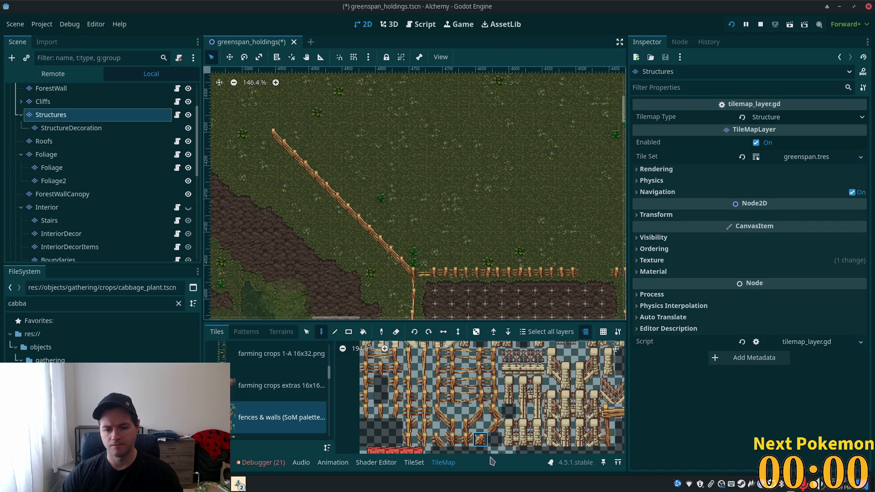
scroll(466, 414, "up", 4)
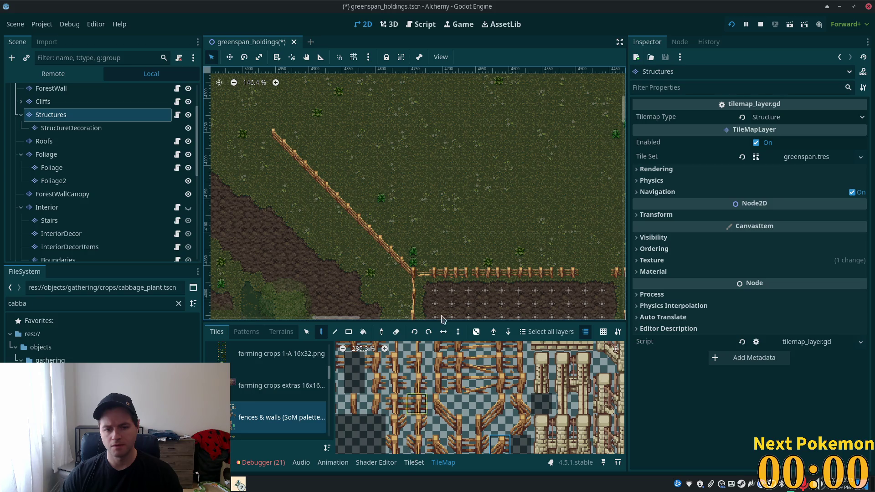
scroll(456, 237, "up", 4)
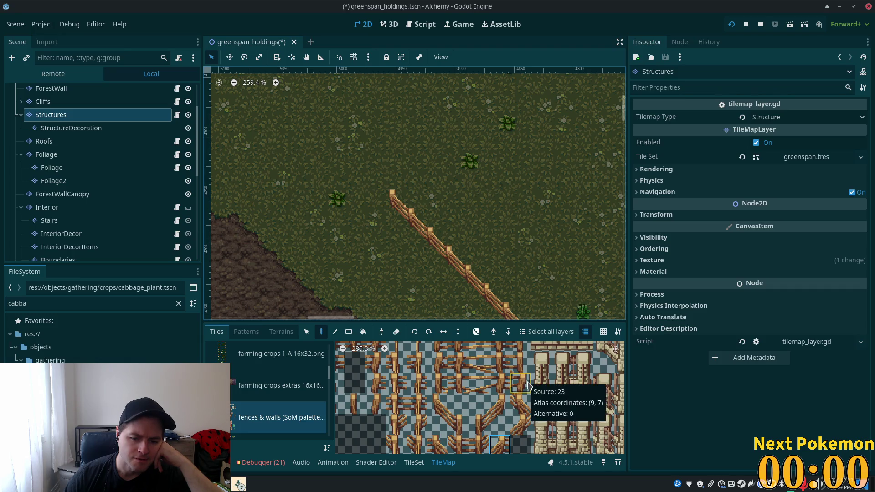
scroll(538, 407, "down", 1)
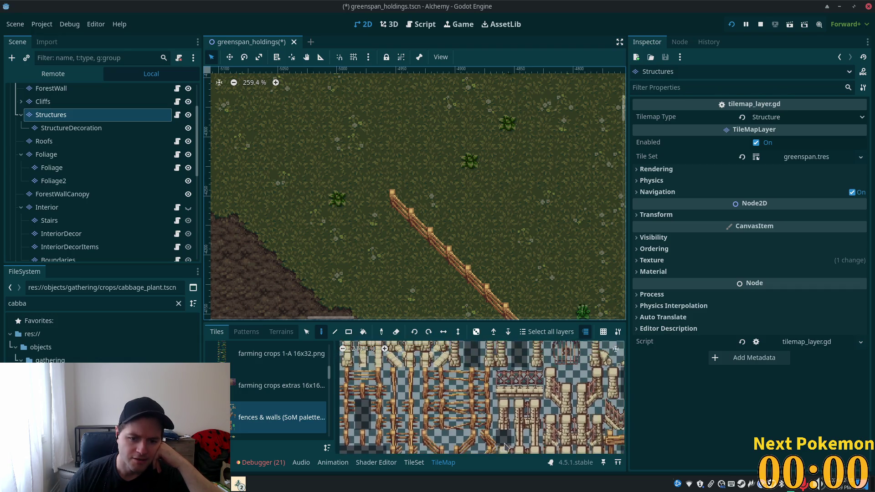
left_click_drag(539, 408, 532, 393)
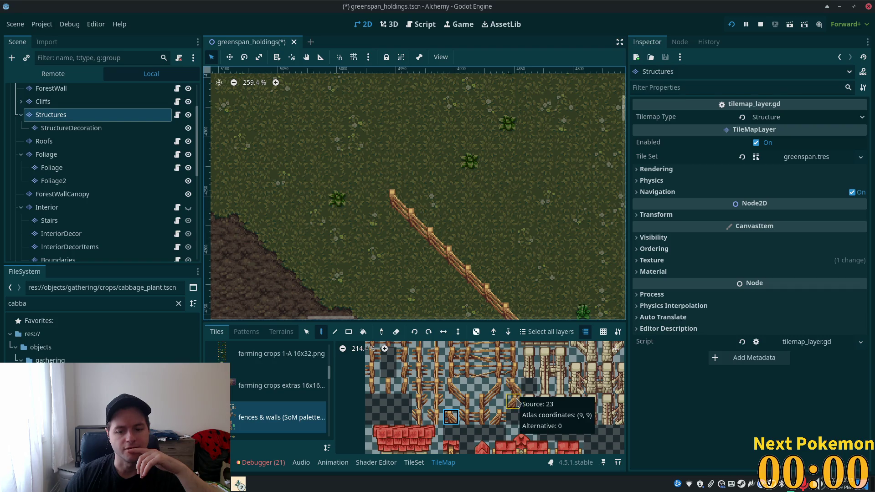
scroll(455, 423, "down", 2)
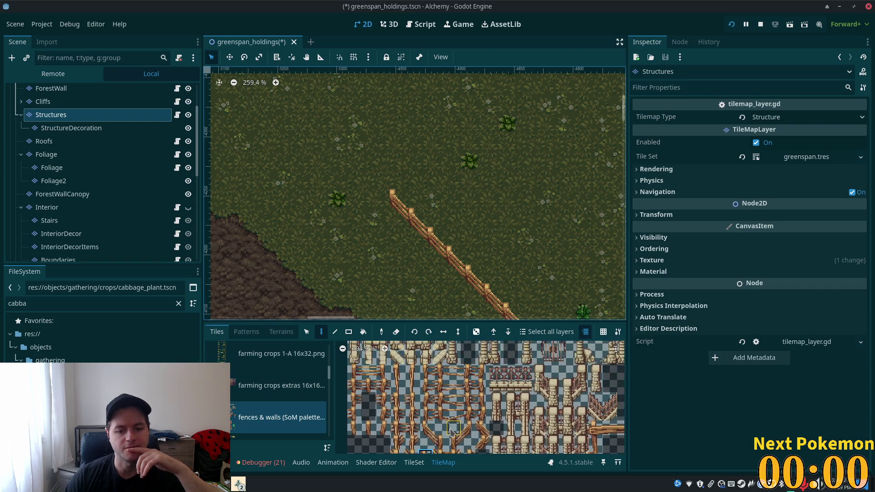
mouse_move(451, 430)
left_mouse_down()
mouse_move(461, 389)
mouse_move(465, 412)
left_mouse_up()
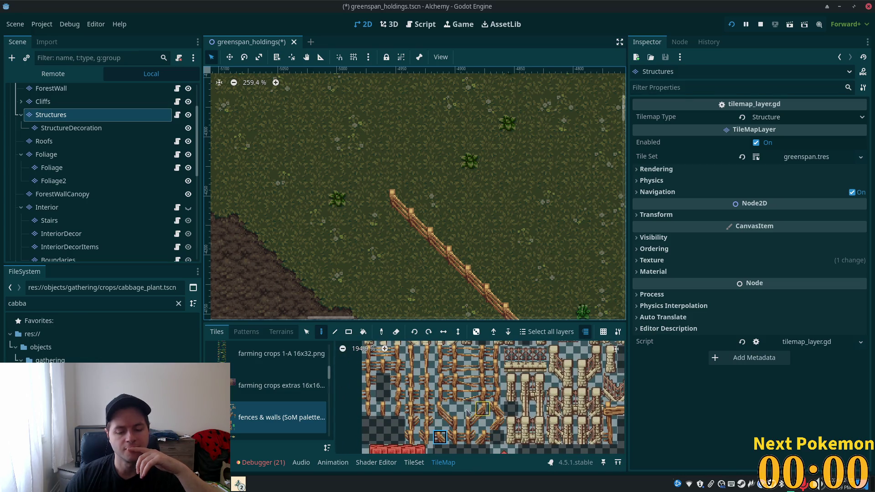
left_click(454, 439)
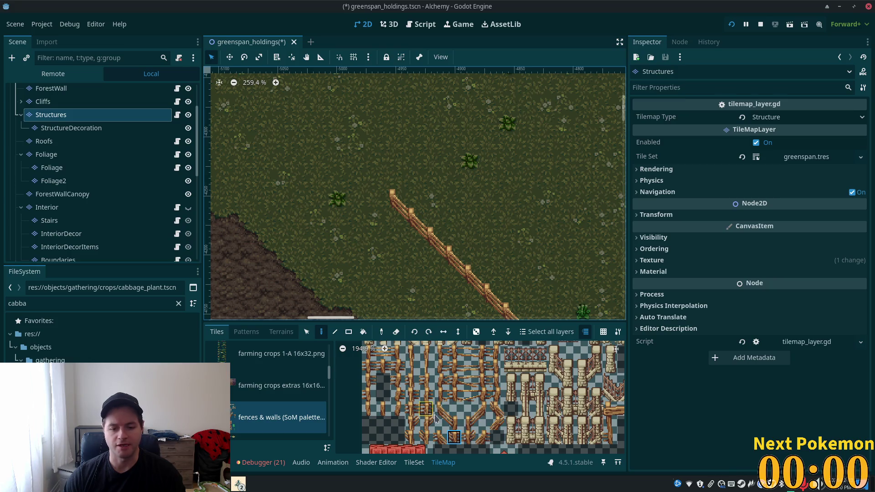
left_click_drag(490, 394, 433, 373)
scroll(433, 374, "up", 5)
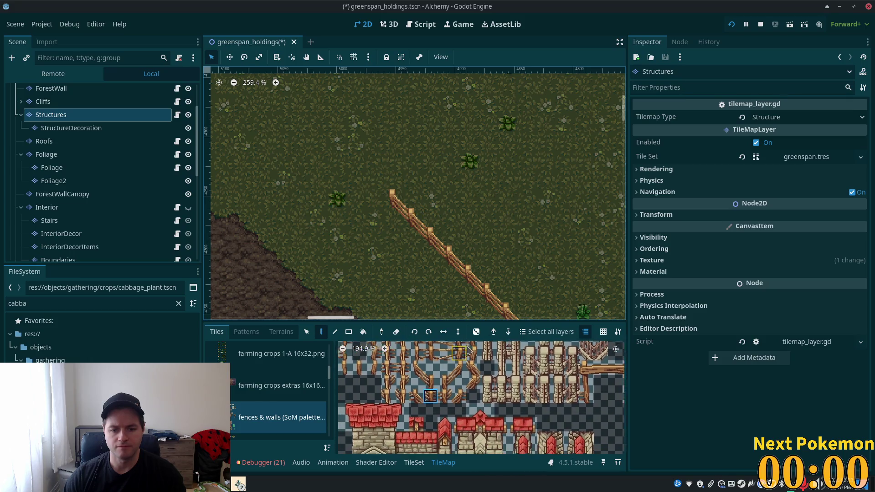
scroll(465, 388, "up", 1)
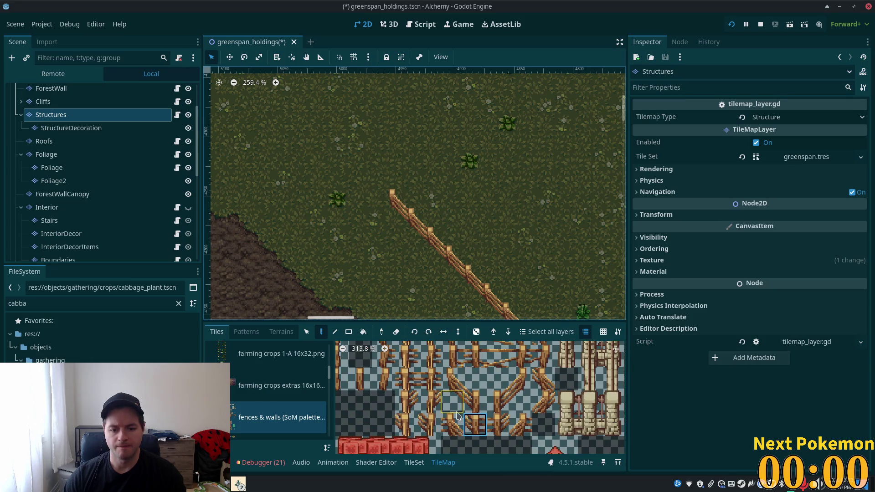
left_click(406, 425)
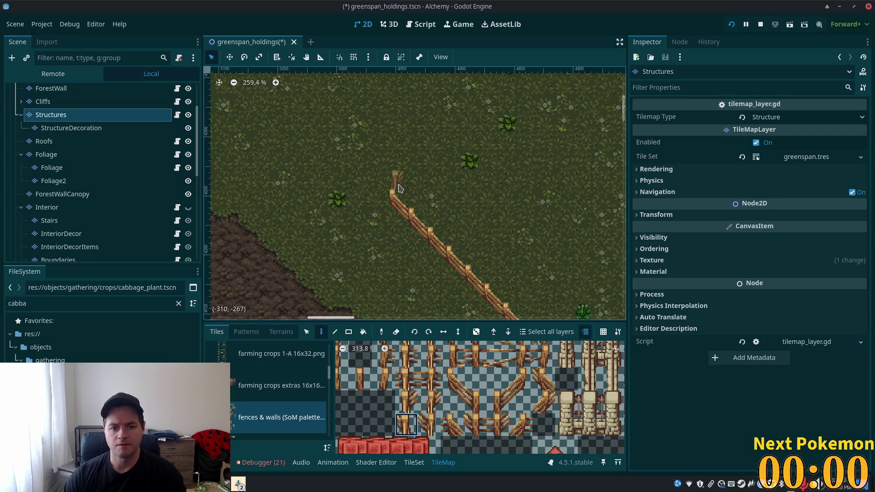
Try fence post tiles in the atlas and settle on a diagonal fence tile to paint
left_click(406, 402)
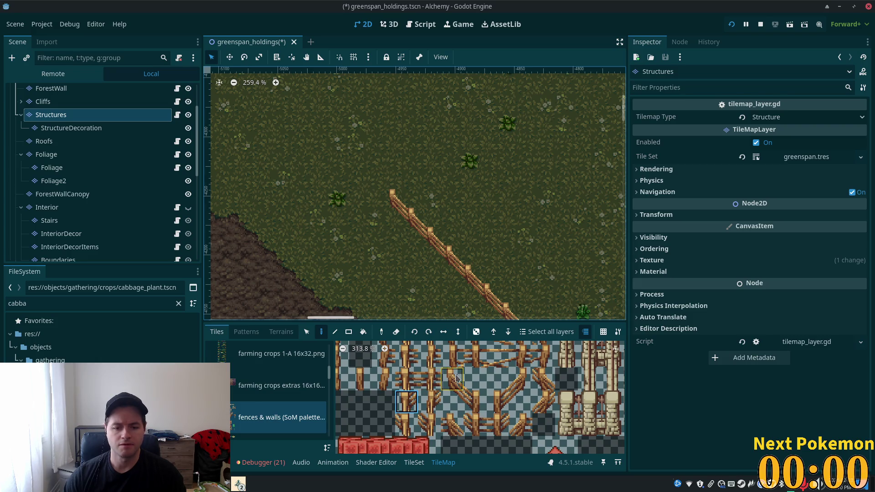
scroll(412, 381, "up", 3)
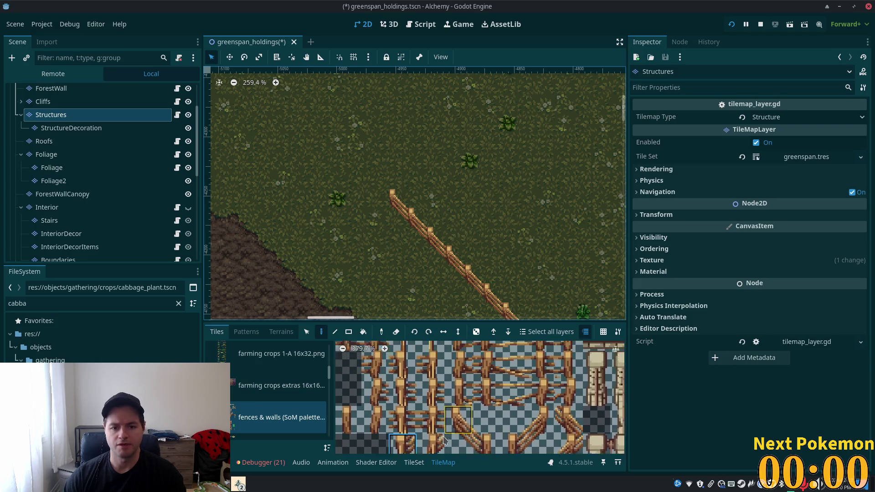
scroll(483, 410, "down", 3)
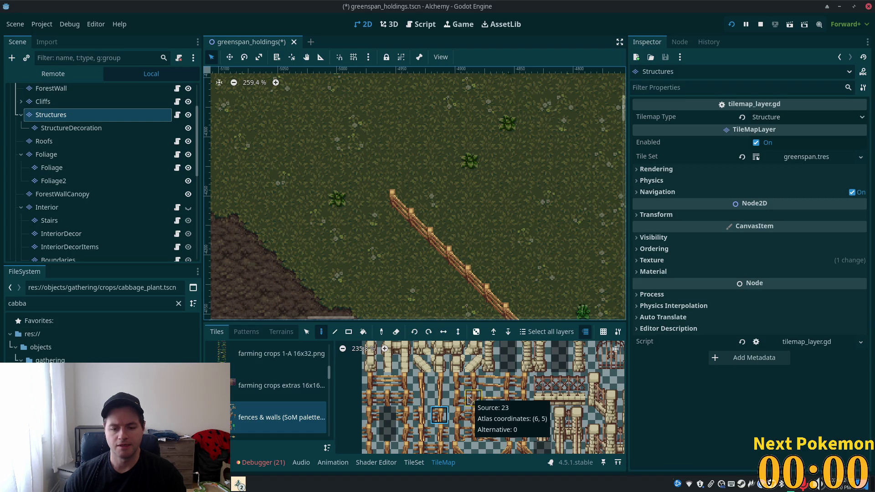
scroll(469, 392, "down", 3)
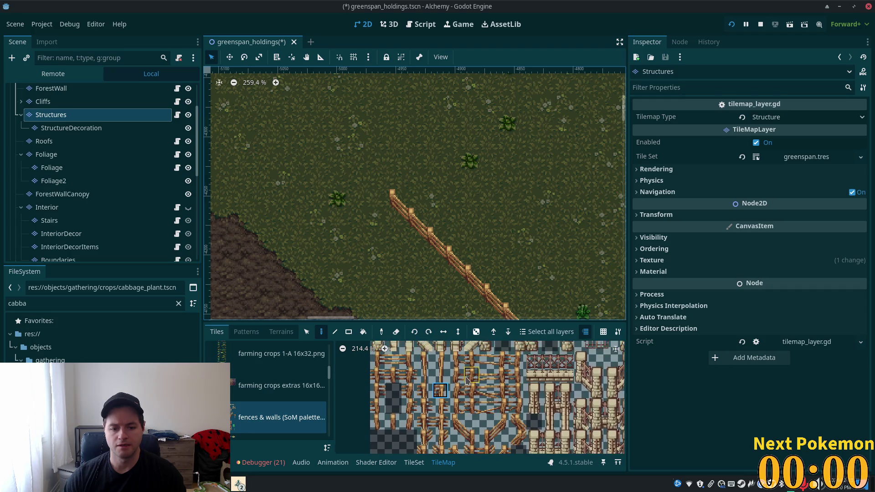
left_click(378, 406)
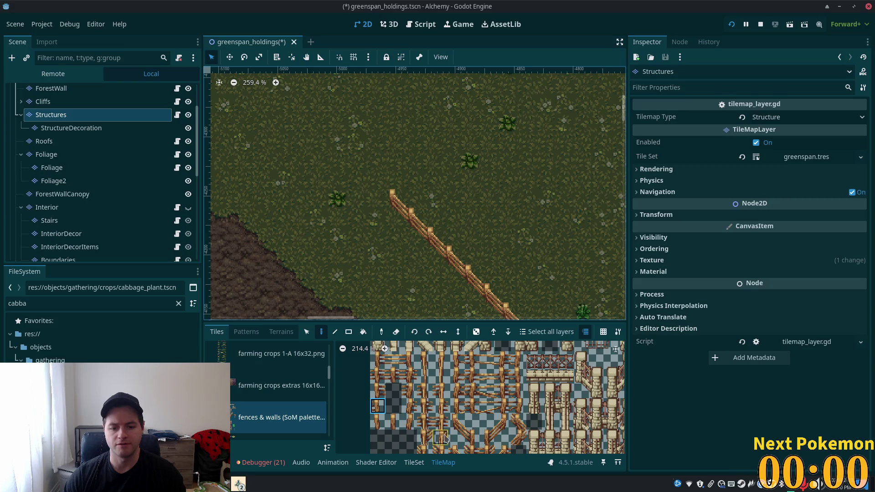
scroll(503, 425, "down", 3)
scroll(503, 425, "up", 3)
left_click(513, 426)
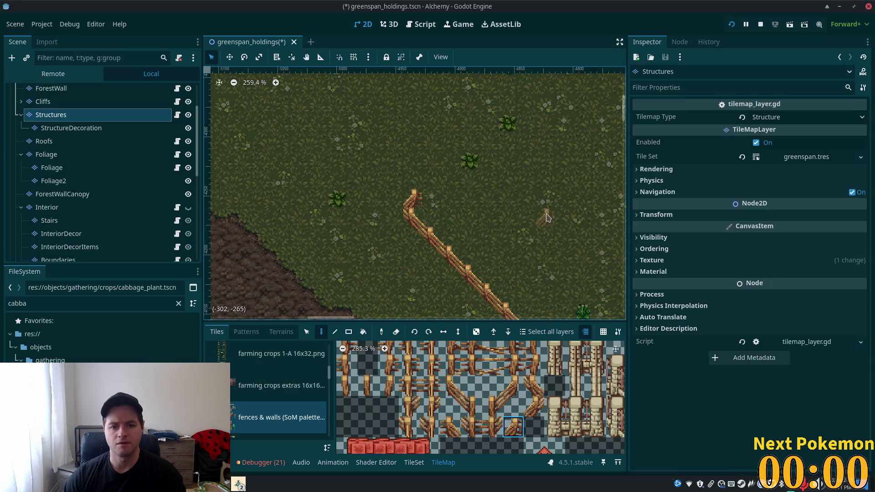
scroll(513, 223, "down", 4)
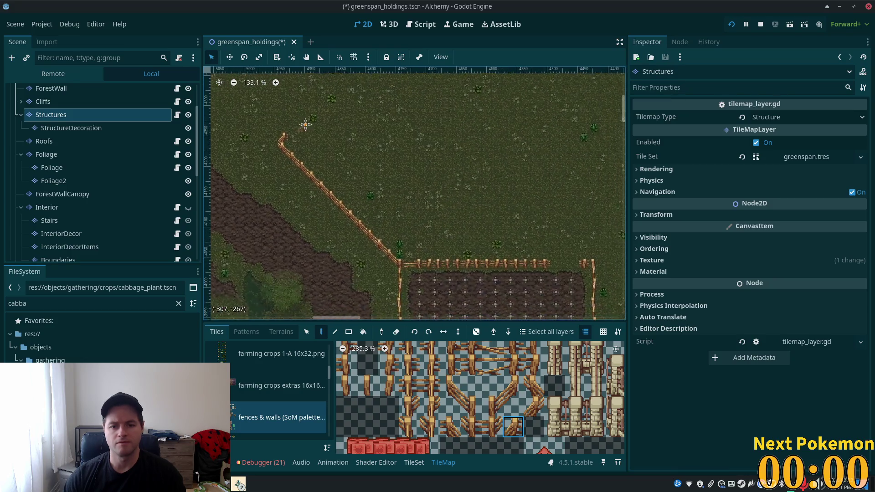
Undo the topmost fence tile and paint two fence pieces angling up-left from the top
scroll(419, 189, "up", 1)
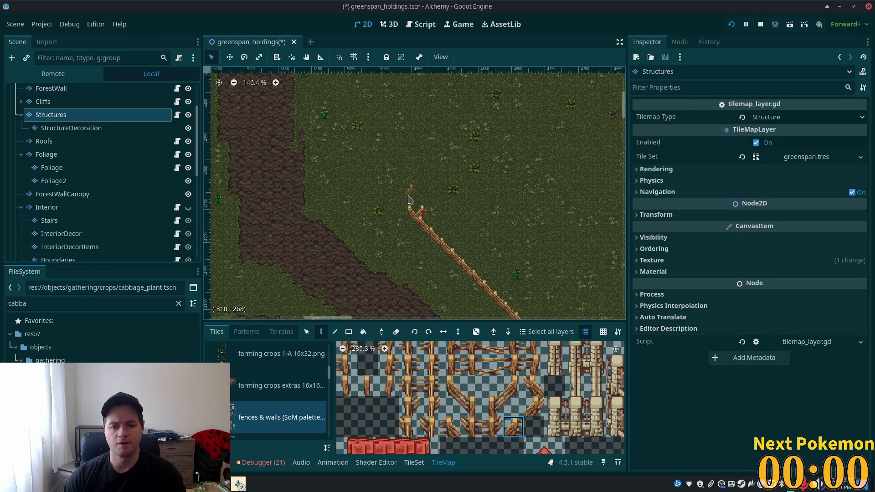
scroll(399, 198, "up", 5)
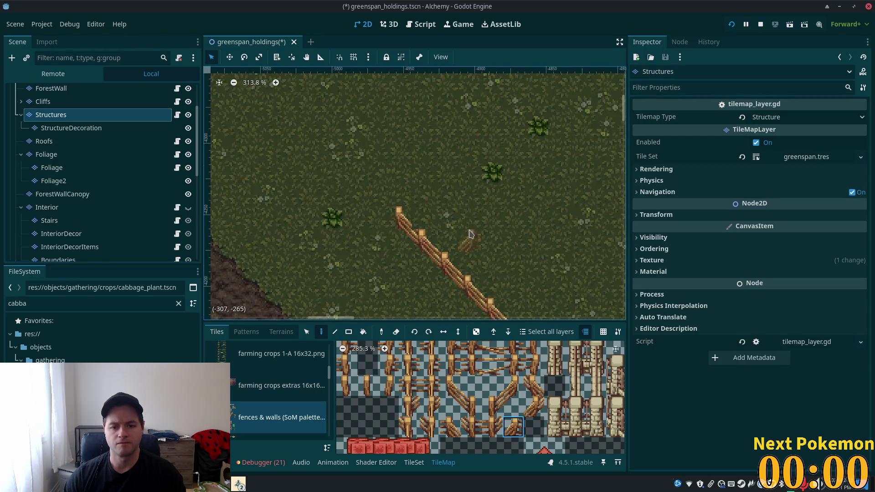
key("ctrl+z")
left_click(415, 239)
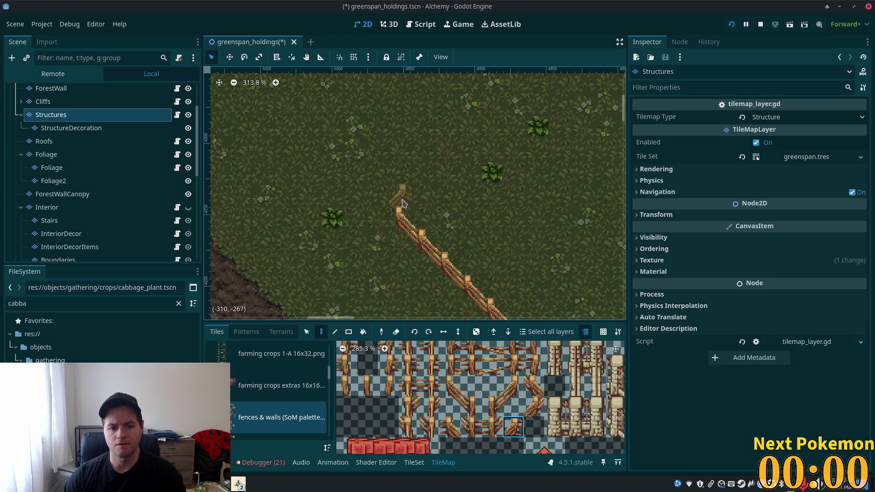
left_click(403, 204)
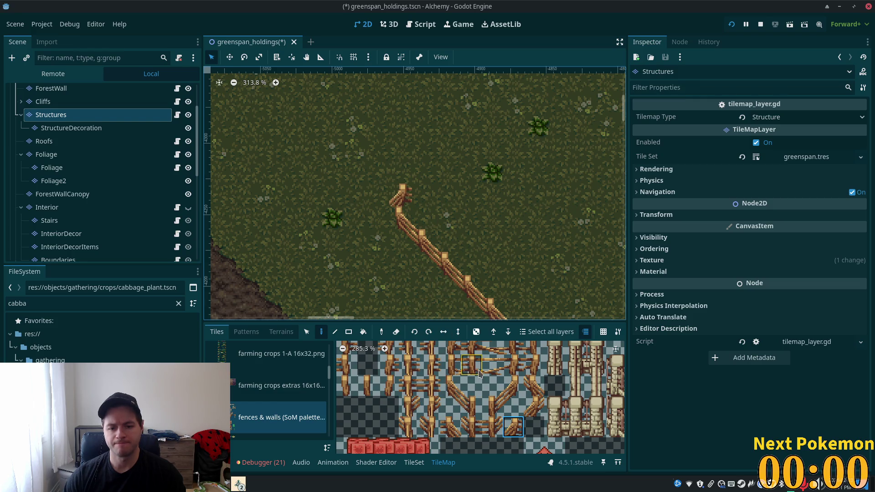
Try other fence tiles from the atlas and reframe the map around the fence corner
scroll(450, 387, "up", 1)
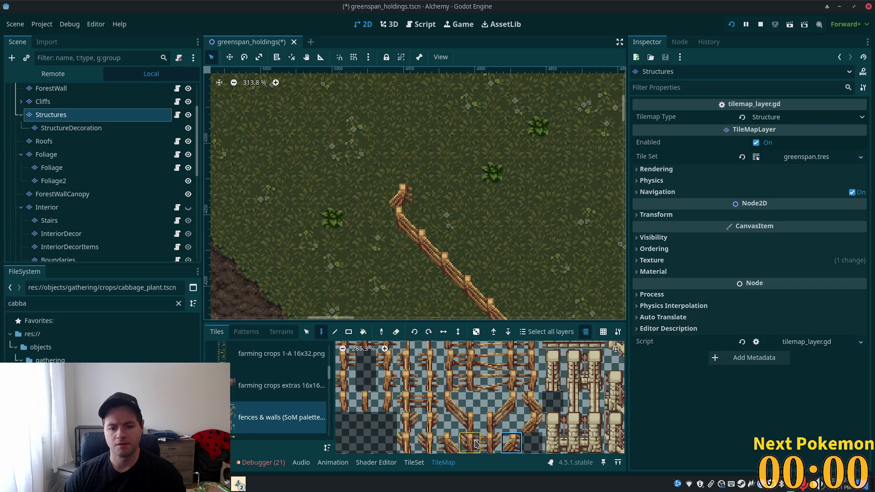
scroll(474, 419, "up", 1)
scroll(474, 419, "up", 2)
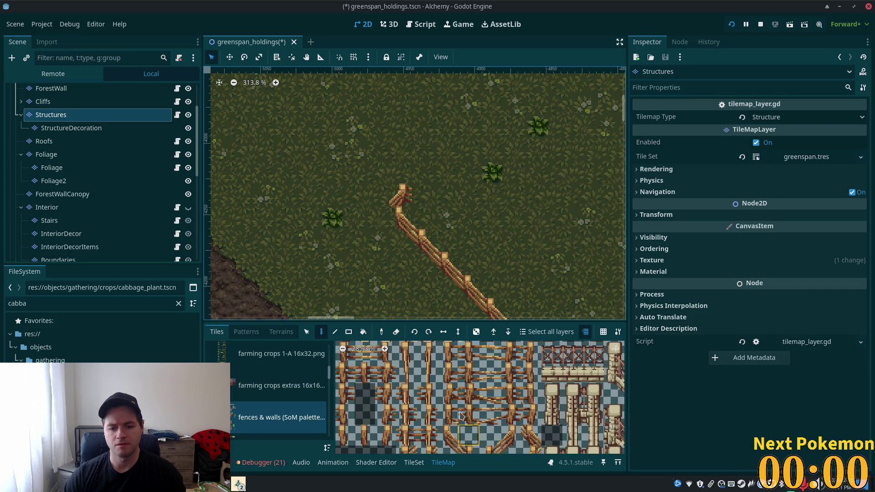
scroll(510, 383, "down", 3)
left_click(509, 383)
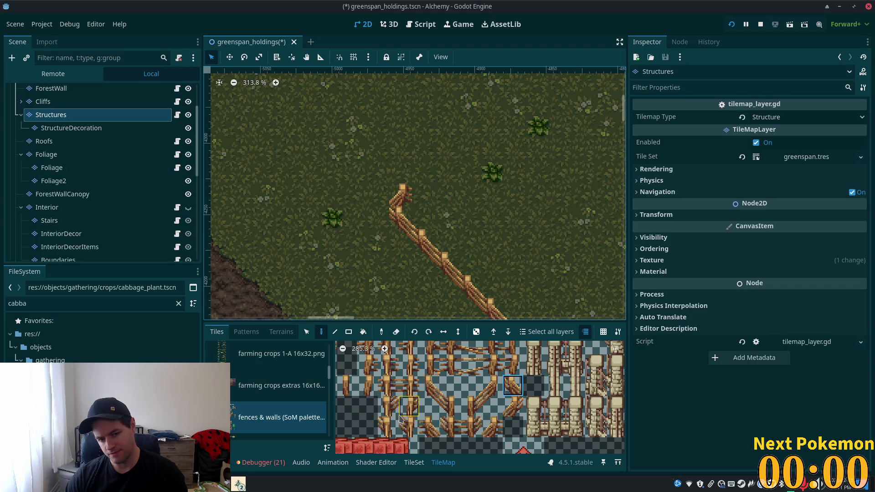
left_click(430, 406)
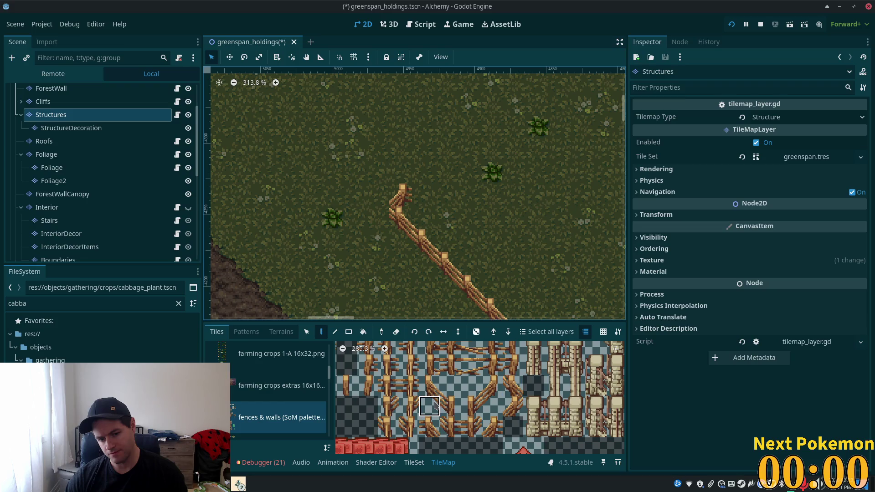
left_click(478, 390)
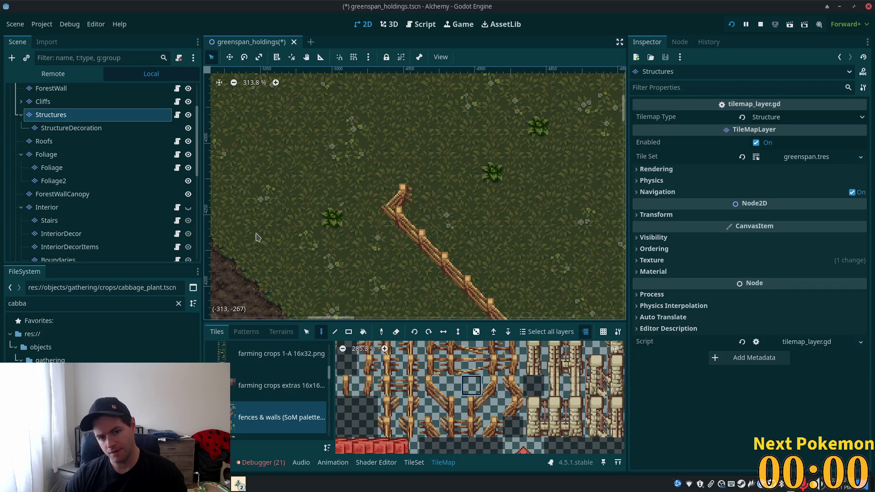
scroll(518, 263, "down", 3)
mouse_move(547, 262)
left_mouse_down()
mouse_move(359, 225)
mouse_move(475, 241)
left_mouse_up()
scroll(358, 225, "up", 4)
scroll(476, 241, "up", 2)
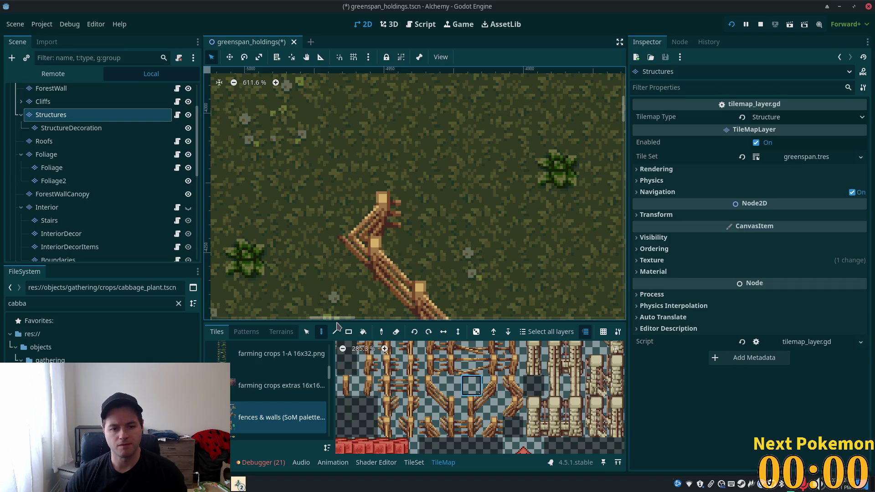
Select the single top fence tile and move it one cell up
left_click(307, 332)
left_click(387, 216)
mouse_move(403, 223)
left_mouse_down()
mouse_move(351, 199)
mouse_move(375, 183)
mouse_move(435, 256)
left_mouse_up()
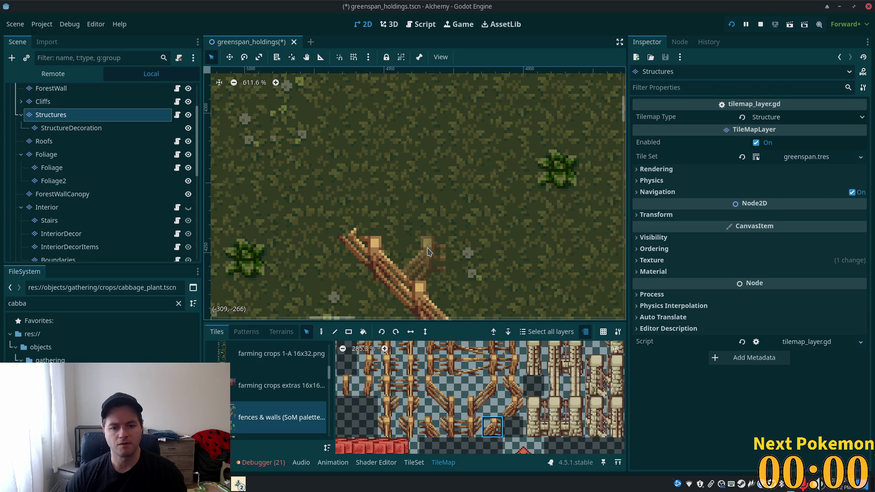
left_click_drag(427, 225, 428, 183)
left_click(429, 386)
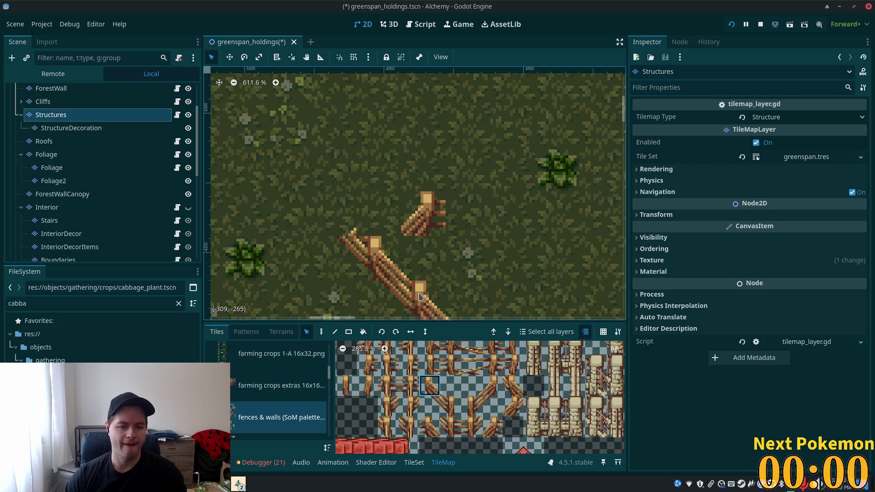
Adjust the map selection between the corner fence tile and the empty grass cell beside it
left_click_drag(419, 219, 369, 204)
left_click(363, 207)
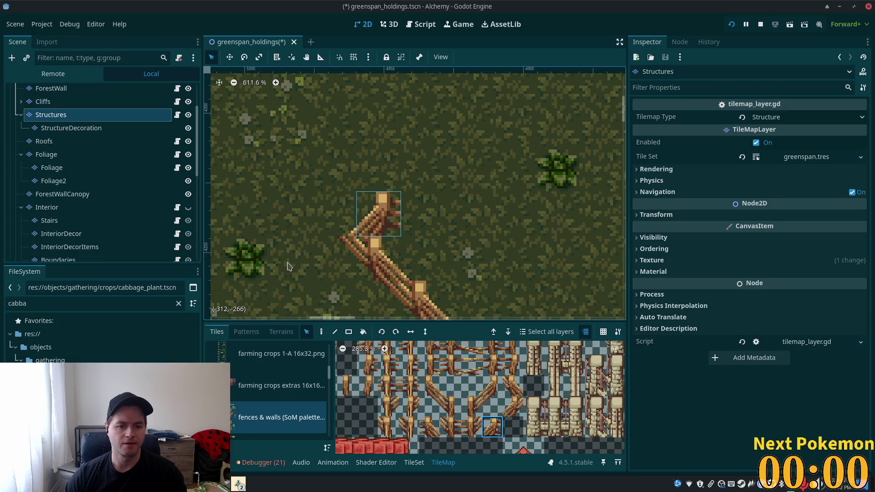
left_click(350, 248)
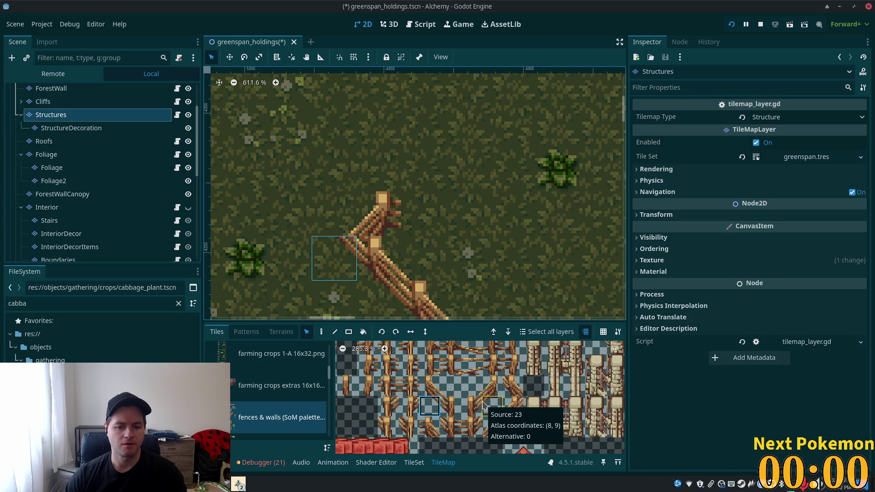
left_click(444, 392)
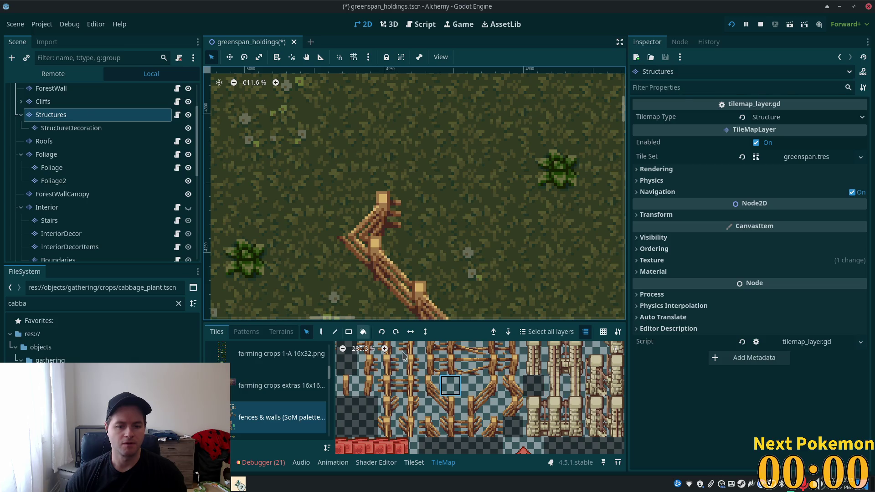
Try several fence corner tiles from the atlas as the paint tile
left_click(321, 331)
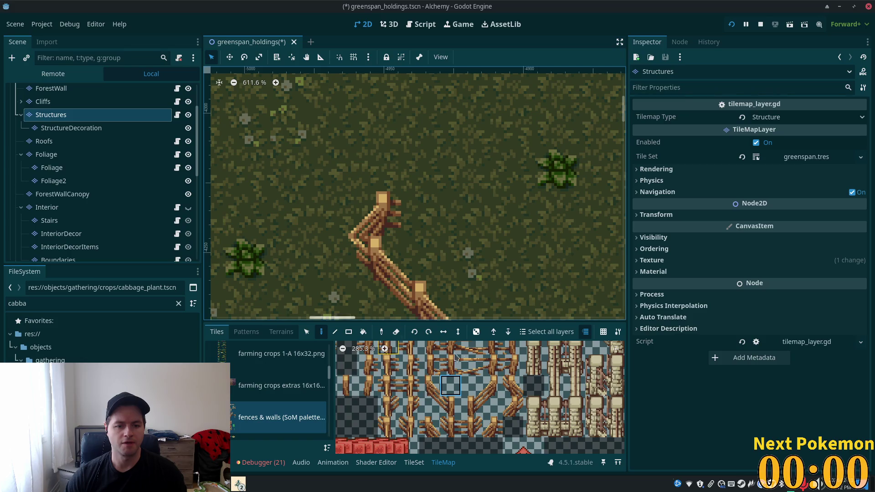
left_click(430, 405)
left_click_drag(478, 403, 493, 405)
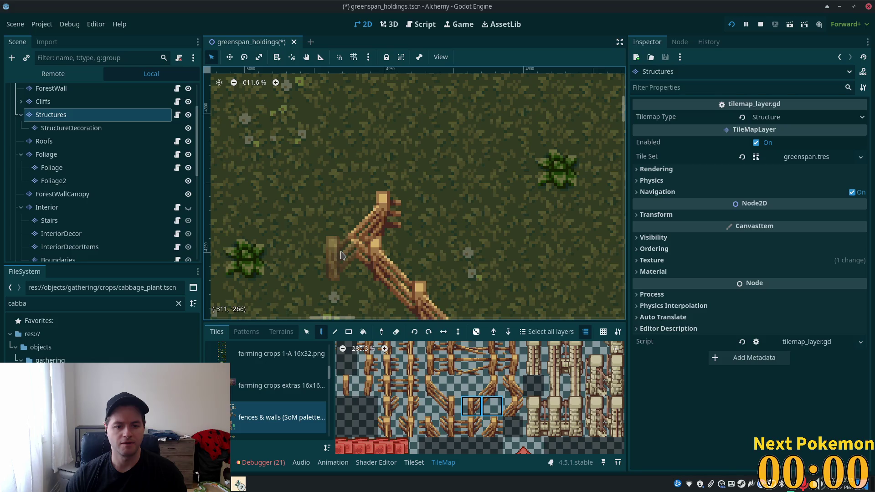
left_click(492, 406)
left_click(349, 253)
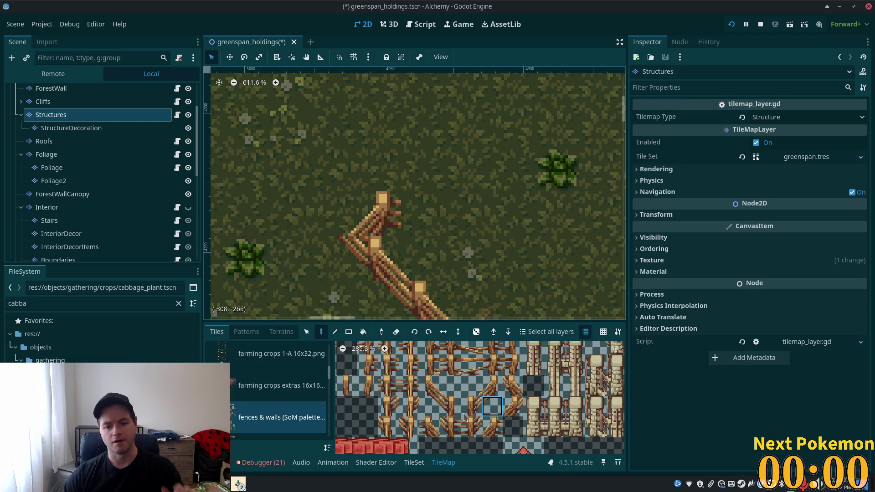
left_click(516, 390)
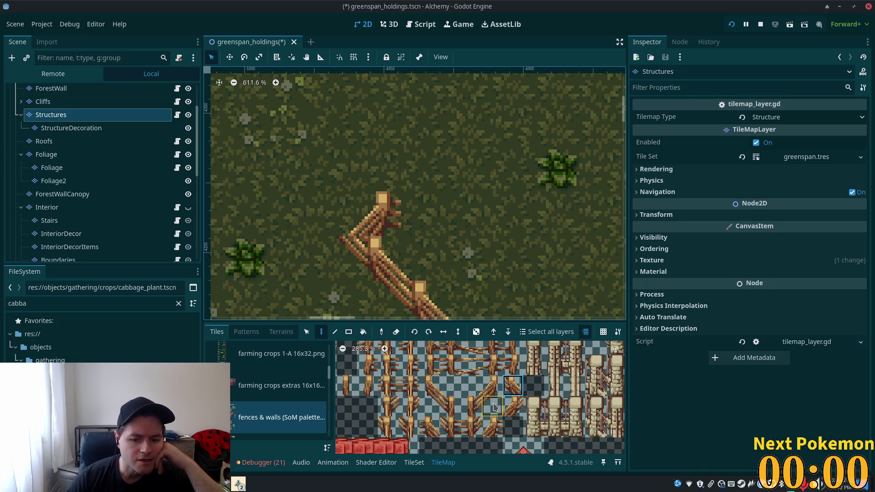
scroll(497, 398, "down", 3)
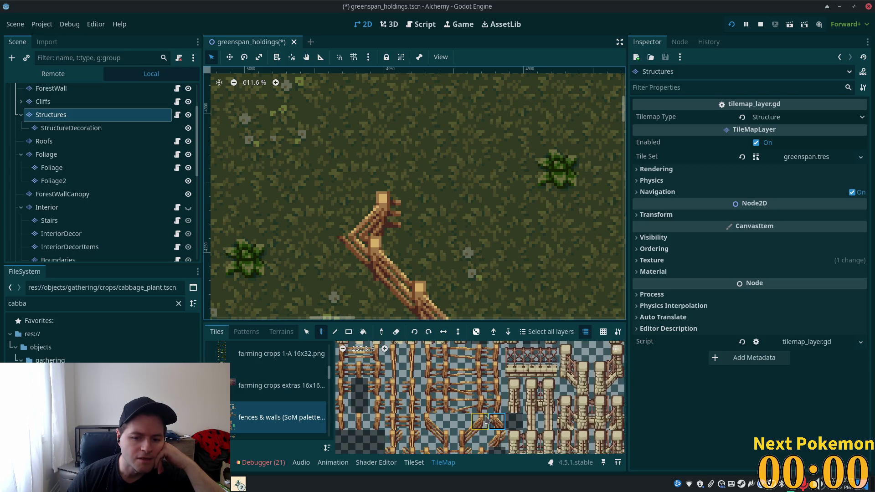
Cap the diagonal fence with a horizontally mirrored corner tile and a vertical fence post
left_click(388, 223)
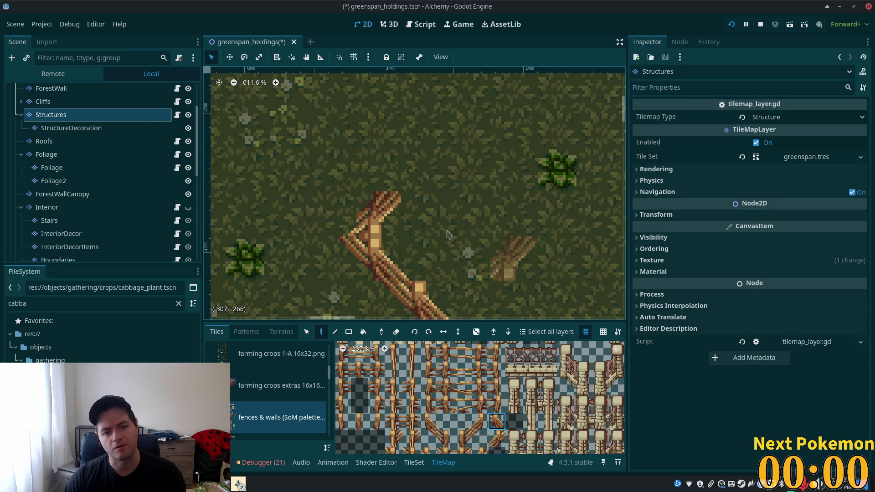
key("c")
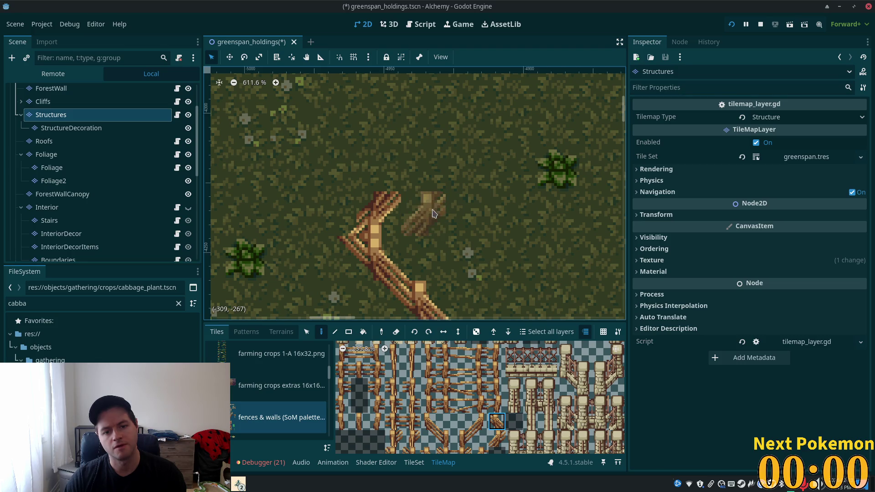
left_click(397, 211)
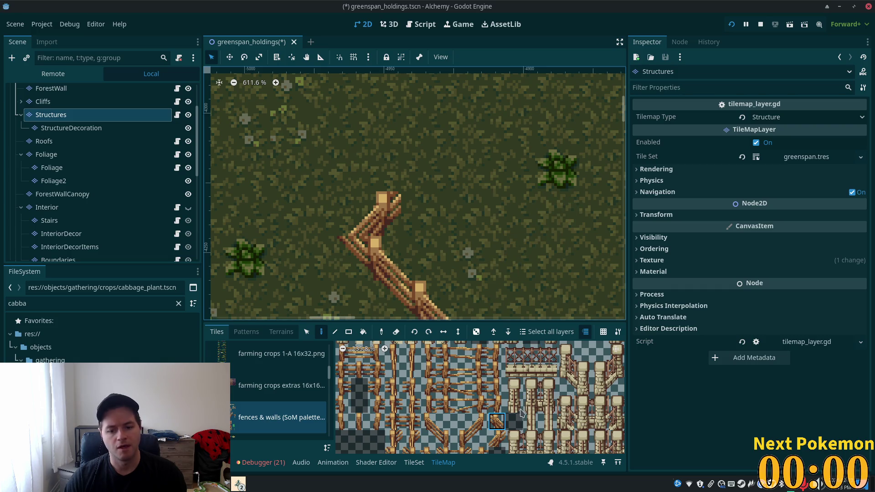
left_click(411, 439)
left_click(383, 221)
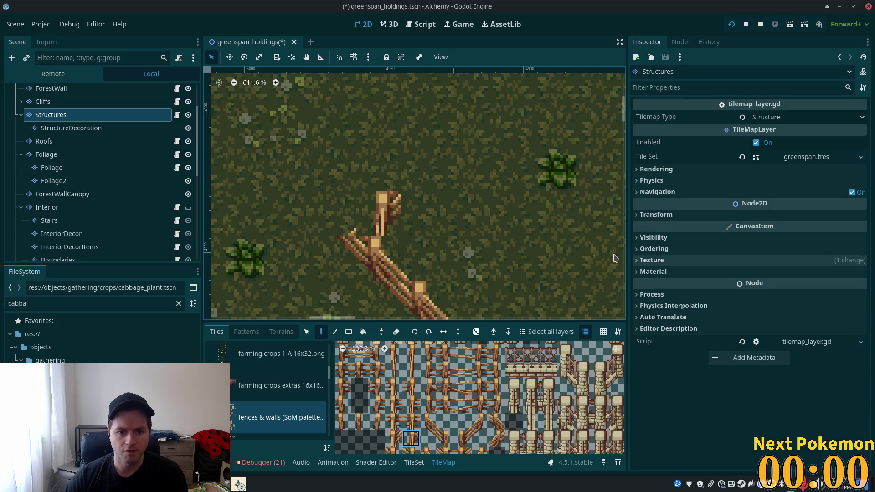
Replace the diagonal fence tile below the corner with a freshly painted diagonal piece
right_click(359, 245)
left_click(428, 422)
left_click(384, 257)
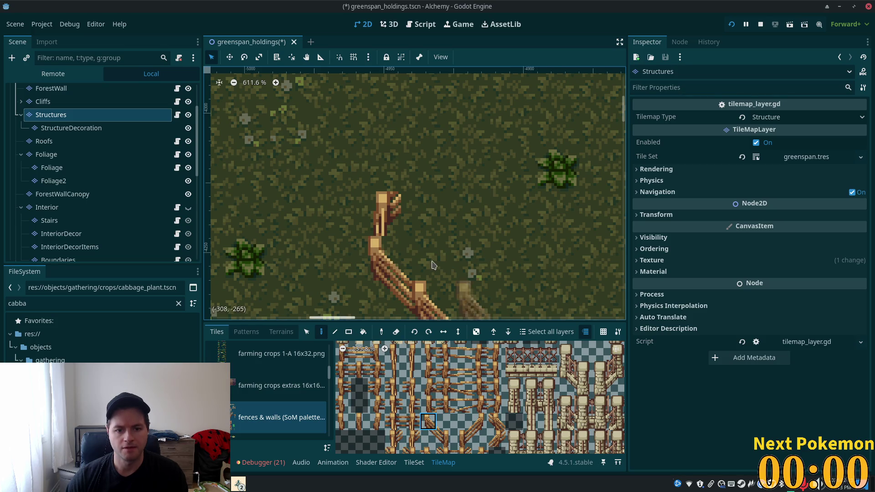
scroll(433, 267, "down", 10)
left_click_drag(413, 213, 433, 227)
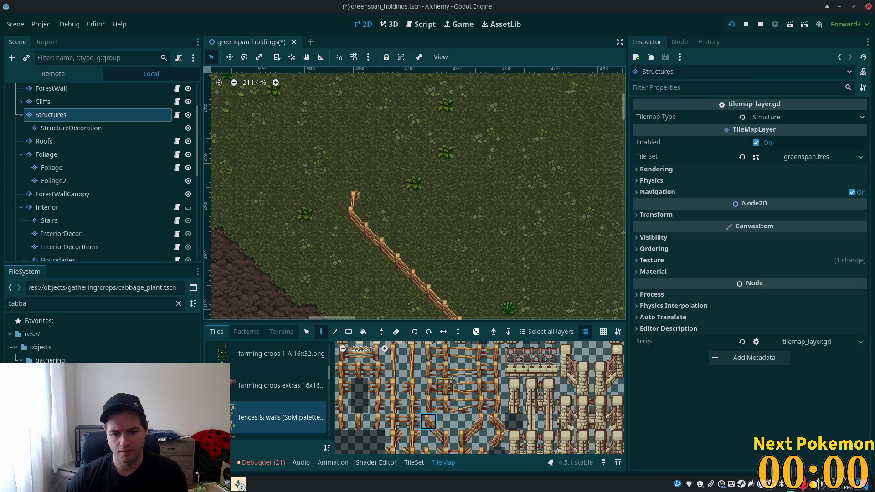
scroll(448, 383, "down", 1)
scroll(449, 383, "up", 4)
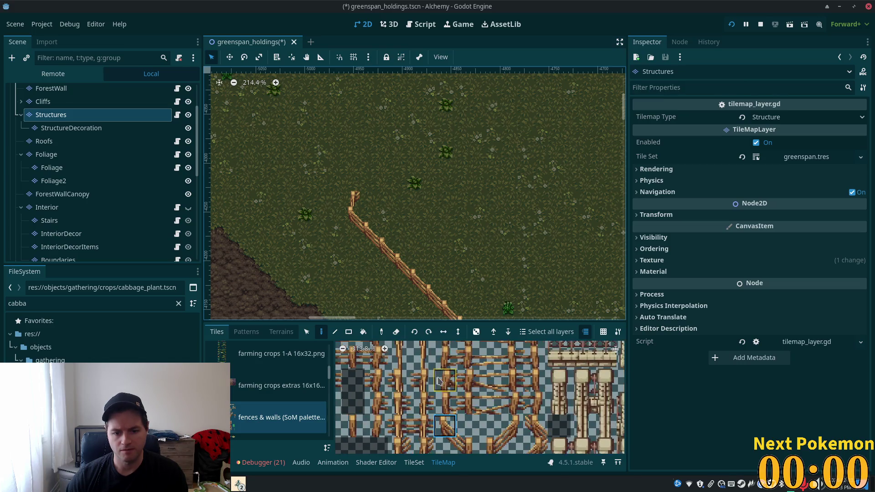
Pick other fence tiles and frame the whole fence and tilled field
left_click(424, 407)
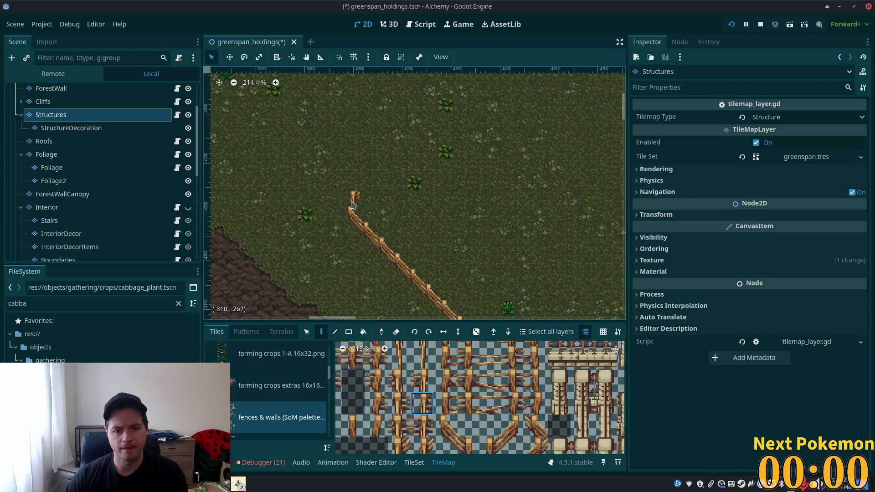
scroll(352, 205, "down", 1)
scroll(524, 246, "left", 2)
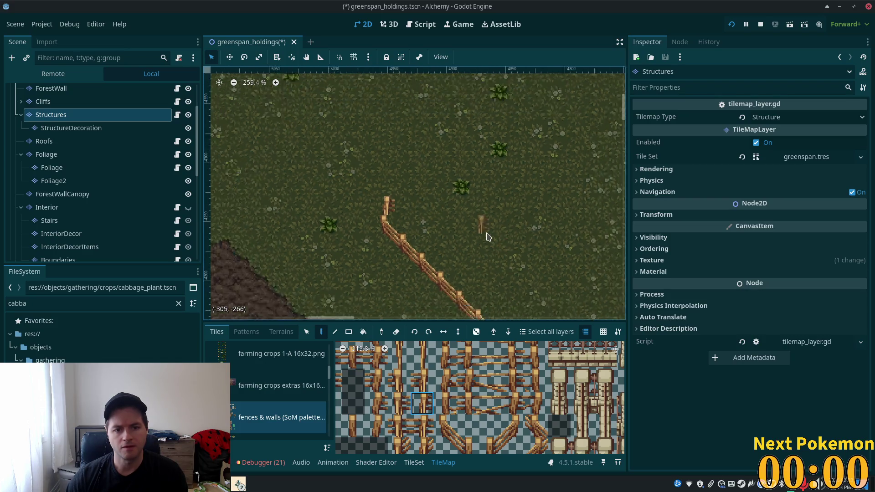
scroll(390, 201, "down", 3)
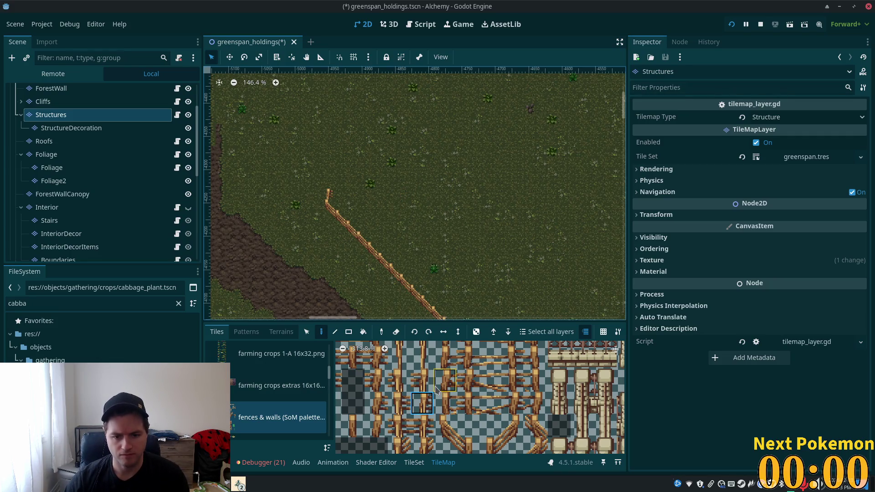
left_click(405, 410)
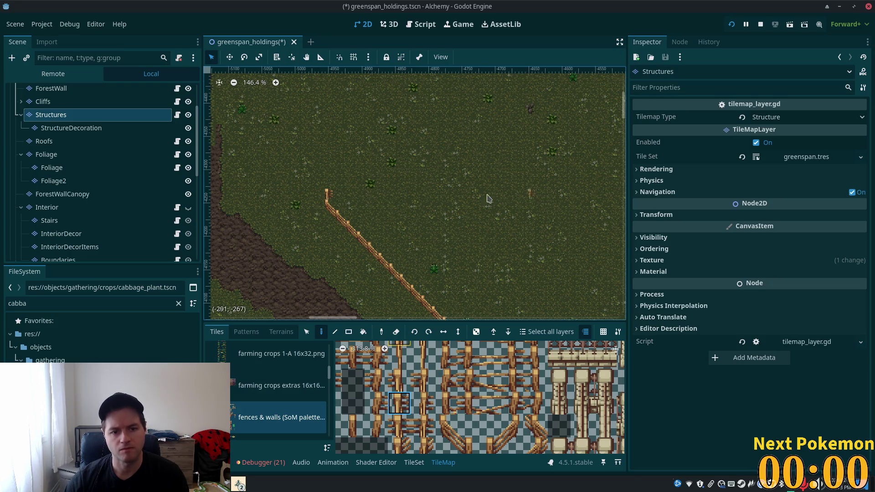
scroll(496, 198, "down", 4)
mouse_move(524, 222)
left_mouse_down()
mouse_move(381, 170)
mouse_move(420, 132)
mouse_move(472, 177)
left_mouse_up()
scroll(426, 169, "up", 12)
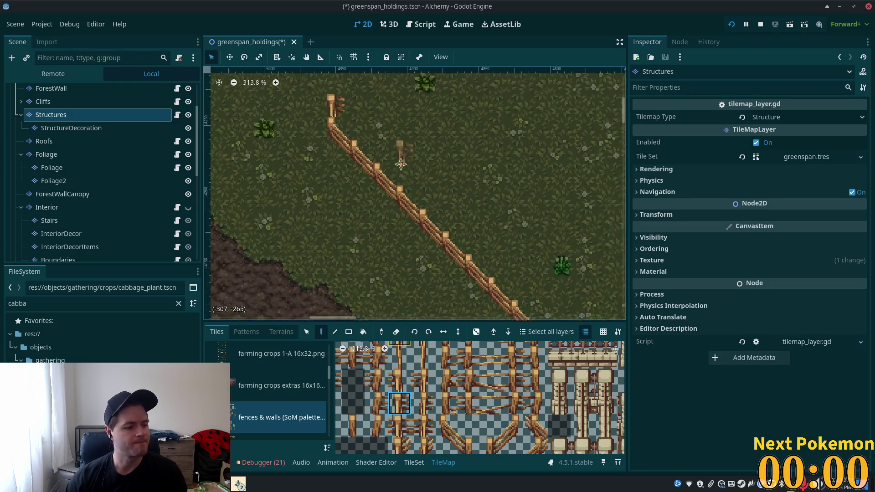
scroll(403, 158, "down", 1)
scroll(467, 230, "down", 1)
scroll(468, 230, "down", 5)
mouse_move(474, 234)
left_mouse_down()
mouse_move(348, 135)
mouse_move(376, 176)
left_mouse_up()
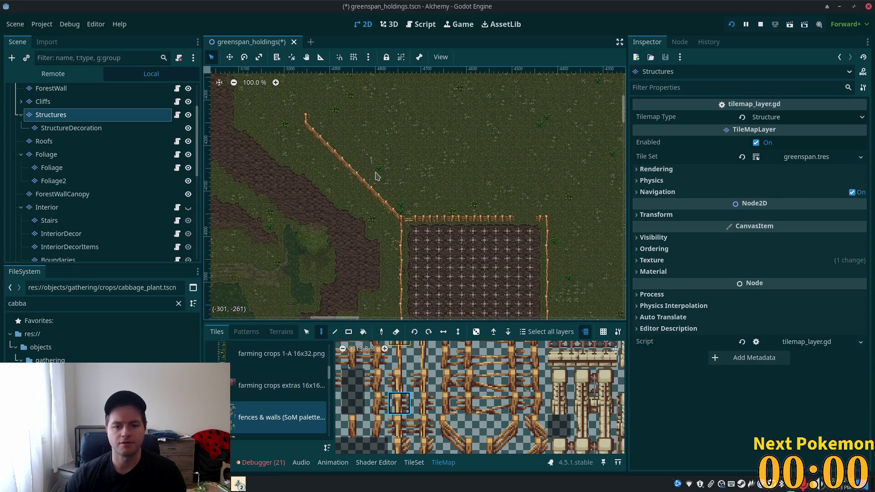
Select and copy the wheat field's top fence row
left_click(307, 332)
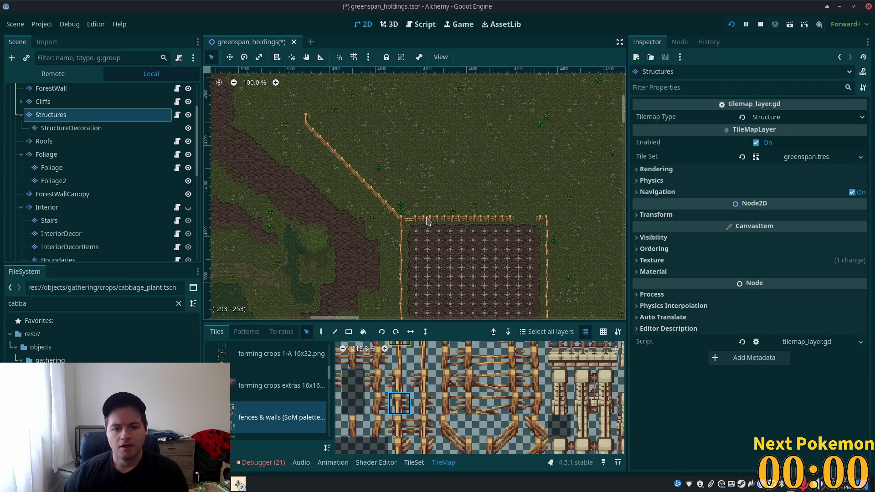
left_click_drag(428, 223, 497, 222)
scroll(428, 226, "left", 15)
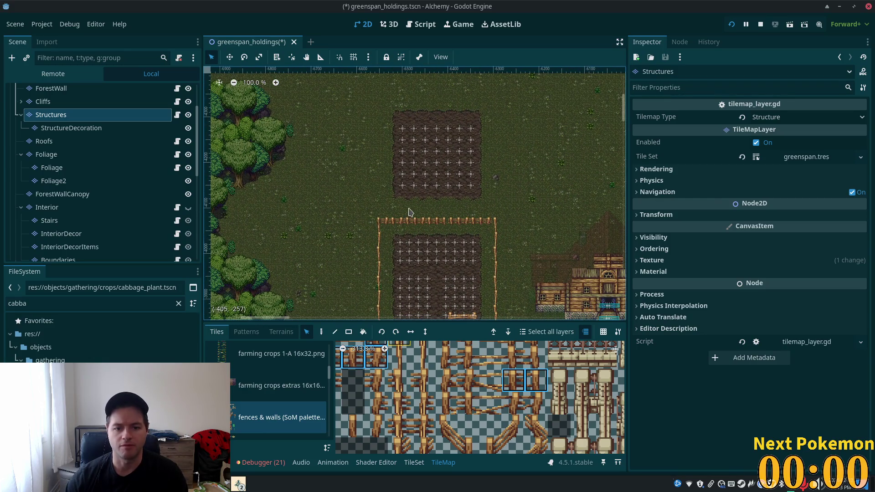
mouse_move(384, 224)
left_mouse_down()
mouse_move(457, 226)
mouse_move(418, 223)
left_mouse_up()
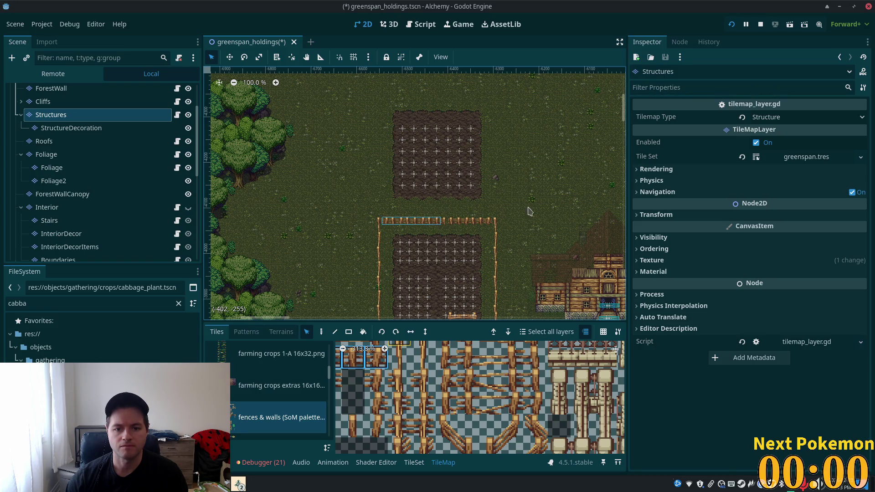
scroll(508, 211, "right", 10)
scroll(559, 273, "up", 1)
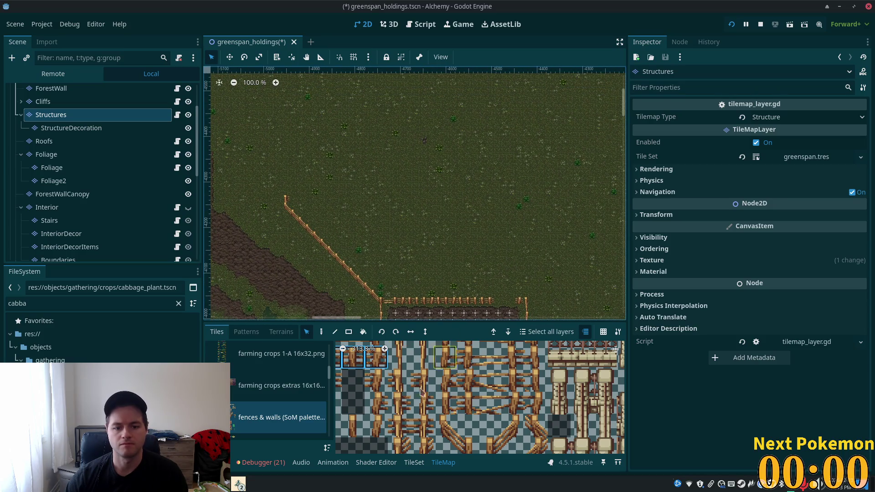
Stamp the copied fence-row pattern onto the open grass north of the diagonal fence
left_click(321, 332)
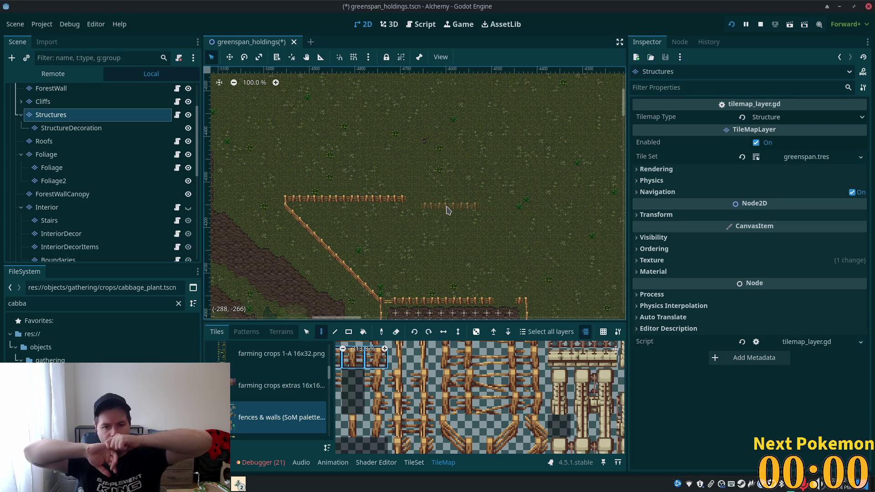
mouse_move(385, 164)
left_mouse_down()
mouse_move(412, 166)
mouse_move(403, 162)
left_mouse_up()
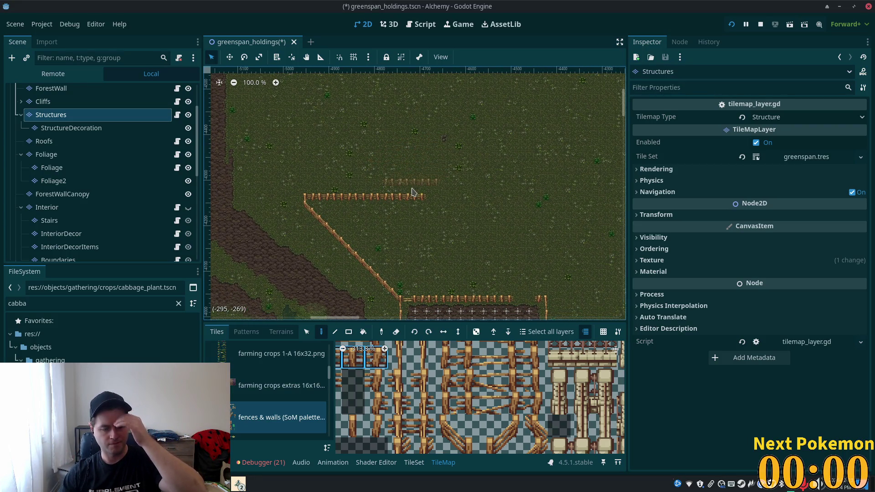
scroll(503, 256, "down", 3)
left_click_drag(495, 252, 410, 102)
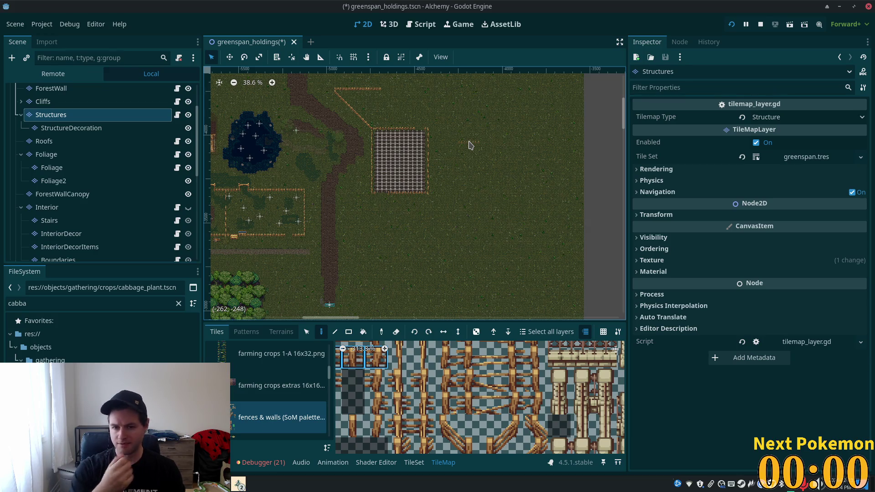
scroll(383, 114, "up", 3)
scroll(363, 107, "up", 4)
left_click_drag(363, 108, 381, 240)
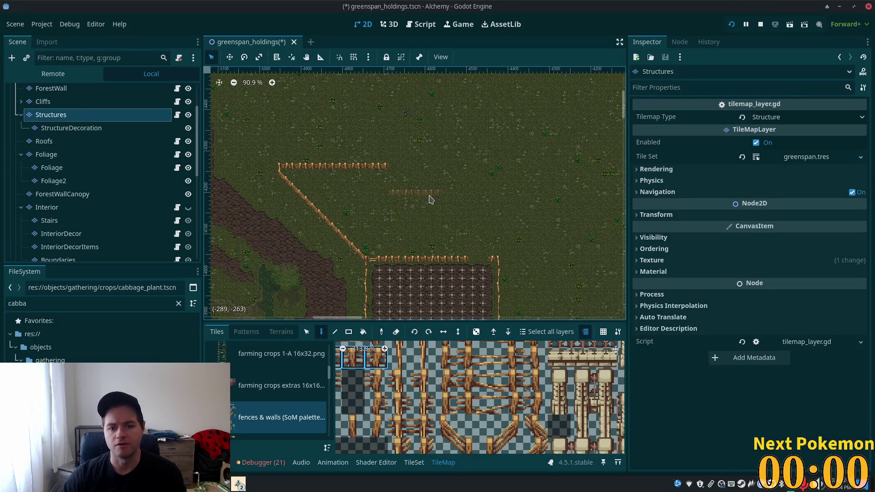
left_click_drag(345, 191, 422, 292)
scroll(383, 248, "down", 1)
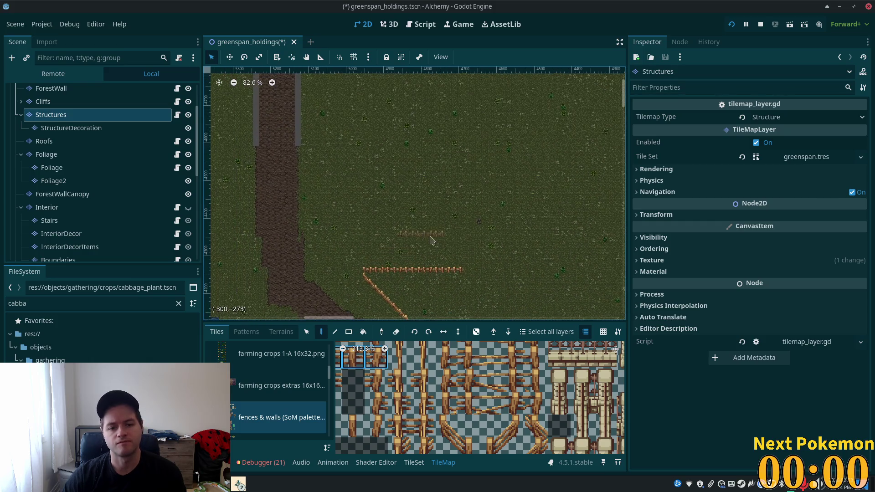
scroll(371, 254, "up", 7)
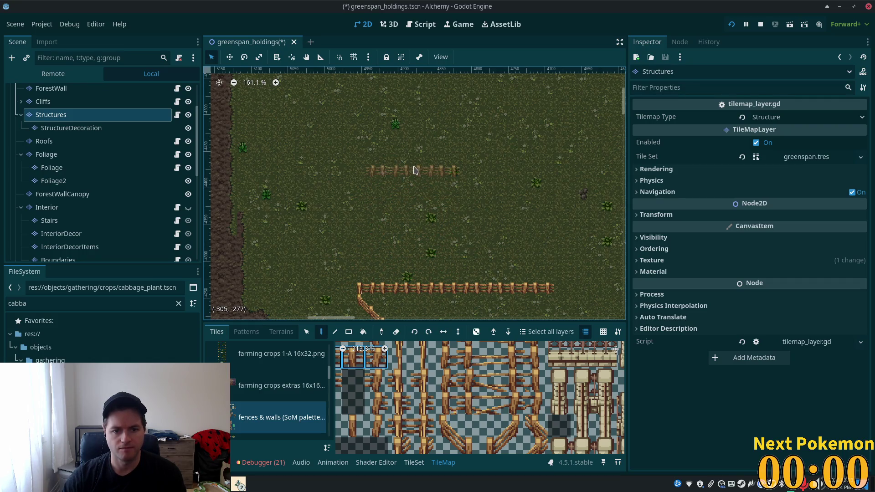
left_click(415, 182)
scroll(476, 209, "down", 1)
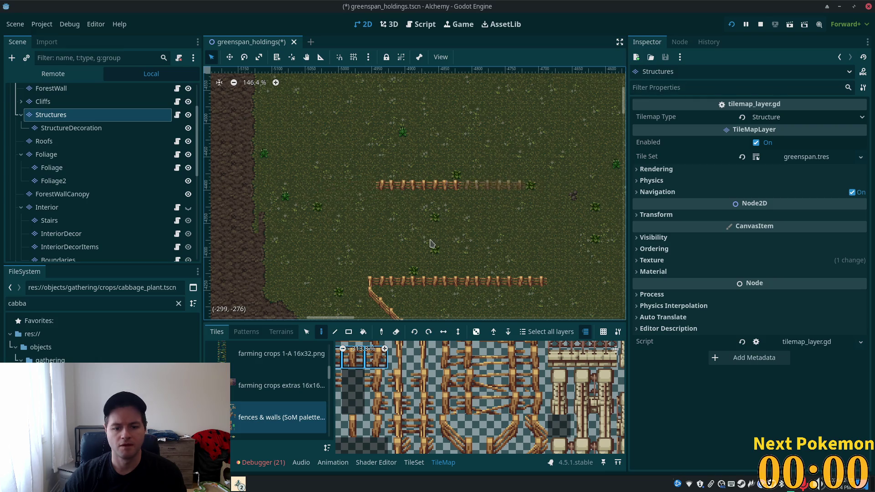
scroll(479, 401, "down", 5)
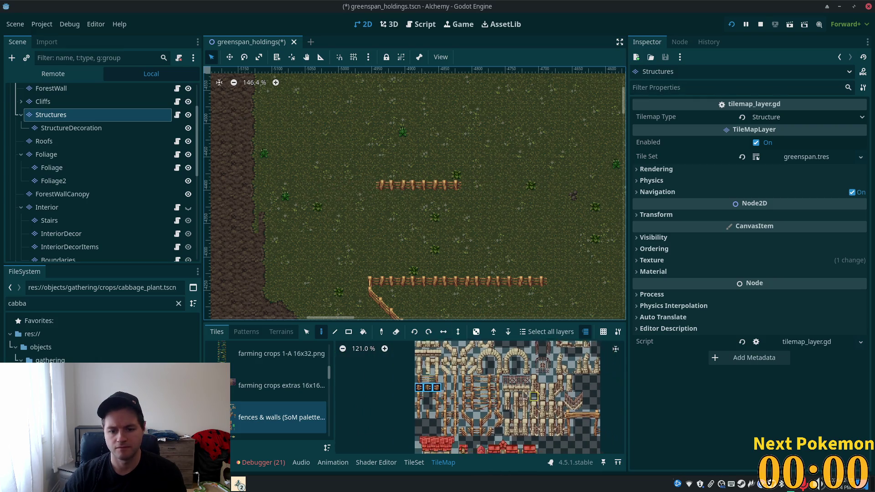
scroll(502, 451, "up", 5)
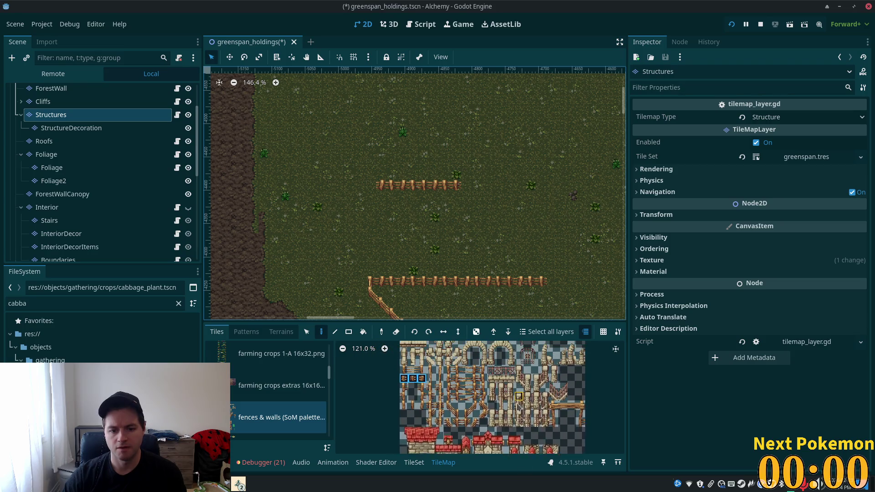
scroll(511, 445, "down", 2)
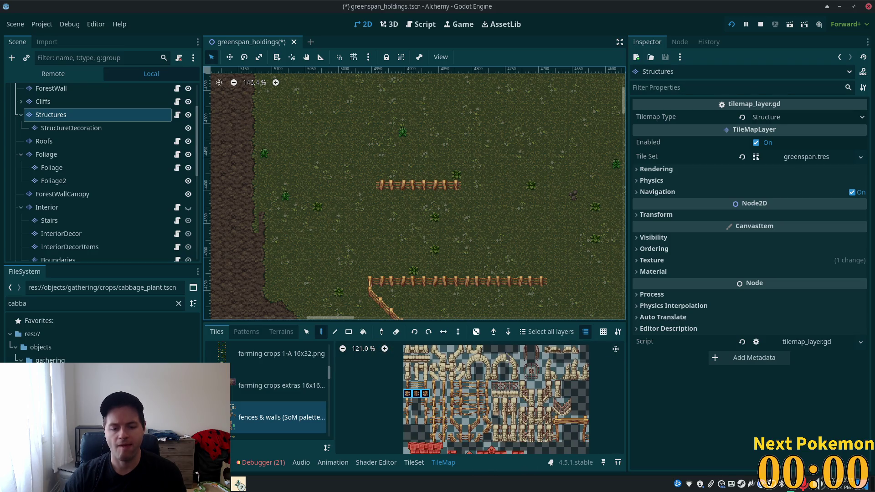
scroll(491, 373, "down", 1)
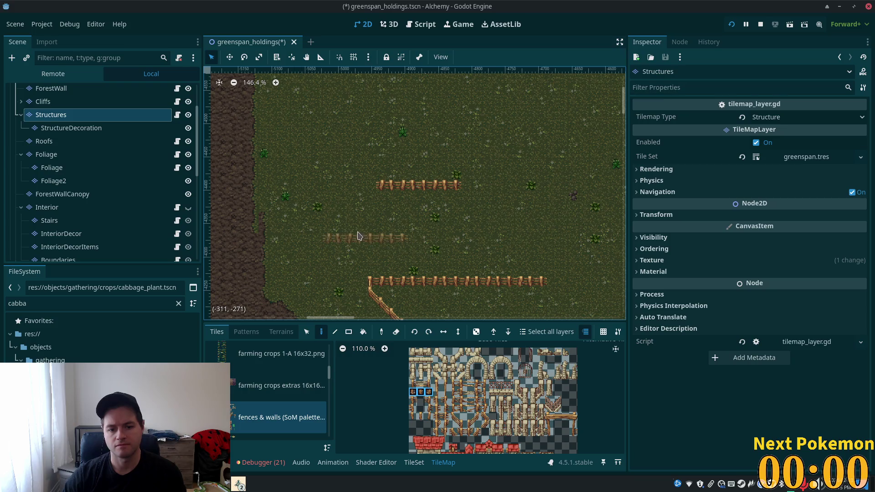
scroll(351, 233, "up", 2)
scroll(433, 386, "up", 3)
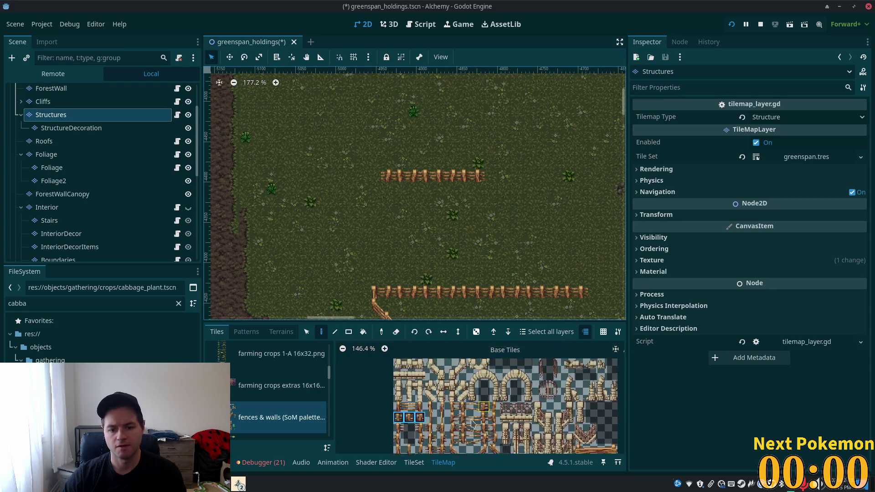
scroll(433, 386, "down", 3)
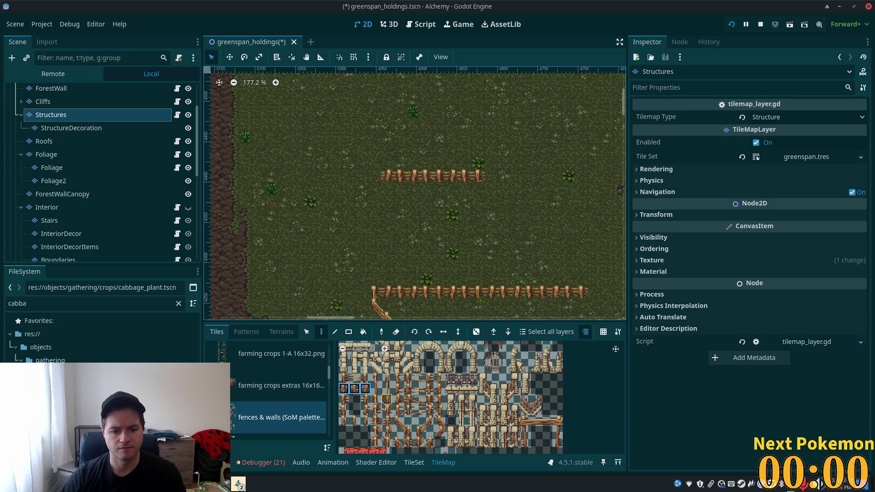
scroll(422, 429, "up", 1)
scroll(422, 428, "up", 1)
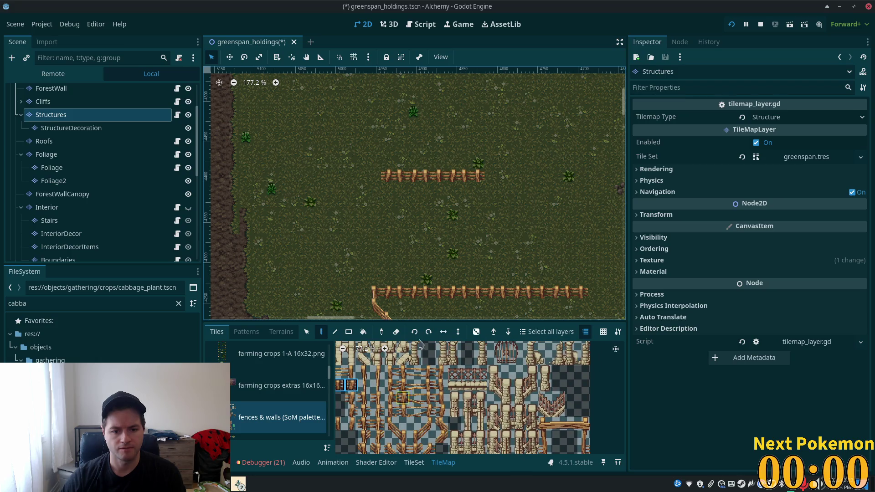
scroll(406, 410, "up", 1)
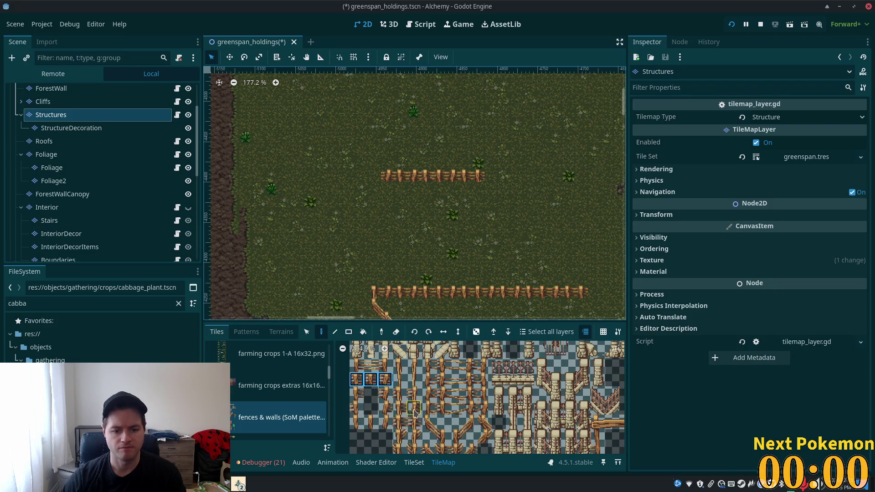
scroll(441, 413, "down", 2)
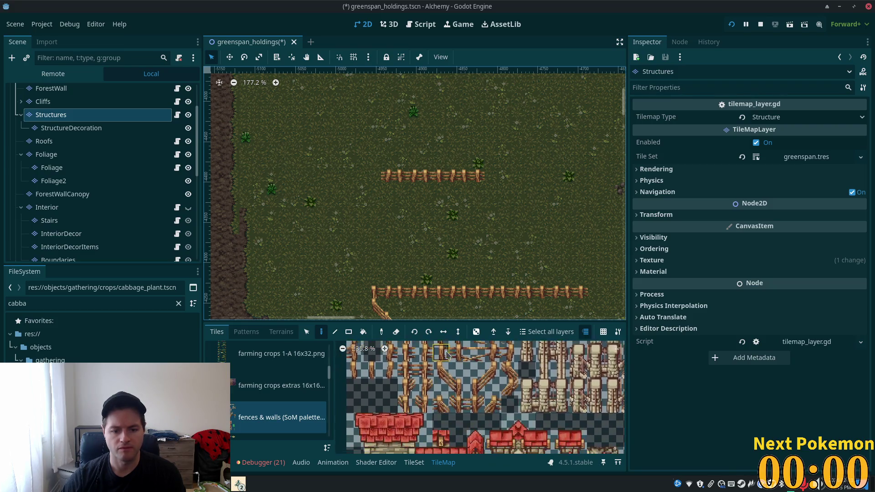
scroll(445, 384, "down", 1)
scroll(472, 228, "down", 4)
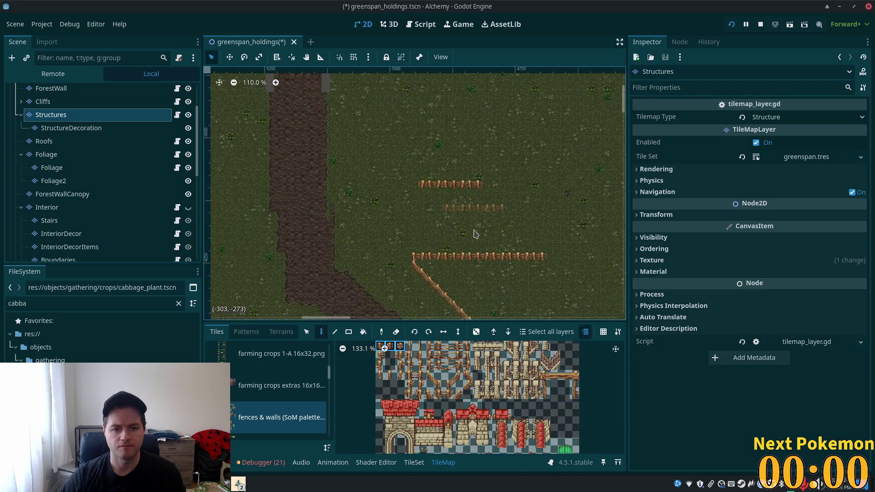
Copy the farm plot's left fence column with the TileMap Select tool
scroll(392, 87, "up", 1)
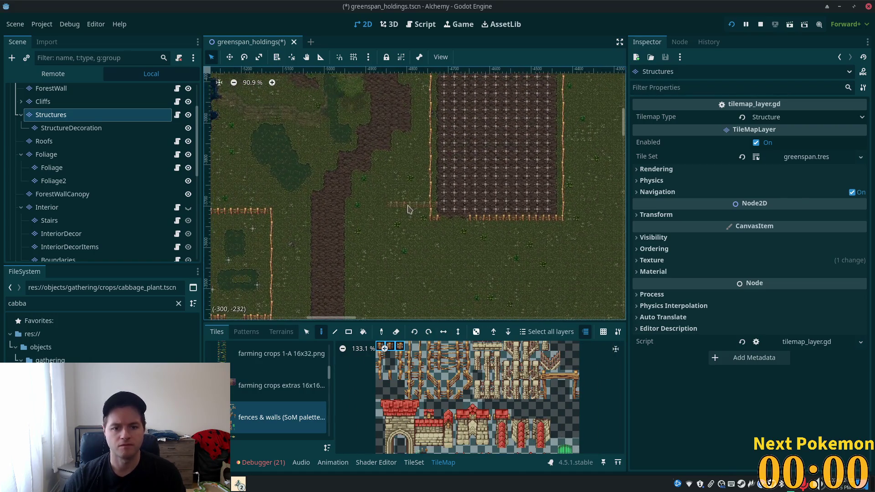
scroll(441, 217, "up", 1)
scroll(441, 216, "up", 2)
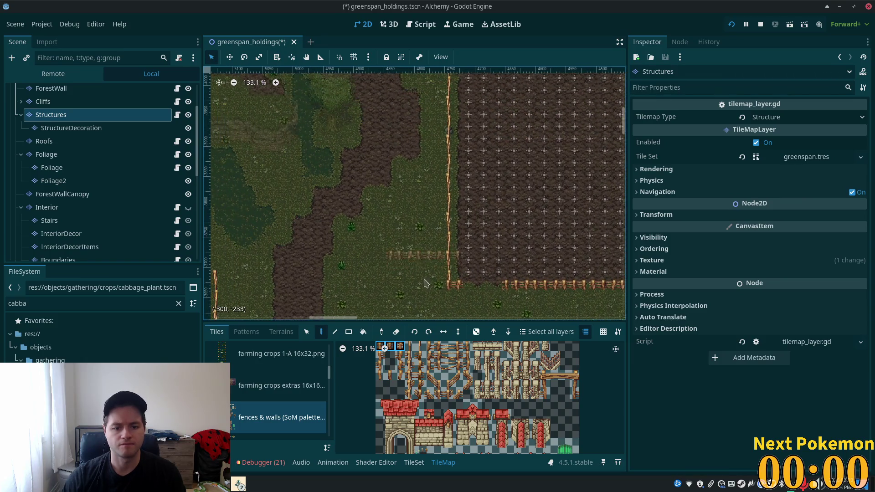
scroll(348, 168, "down", 3)
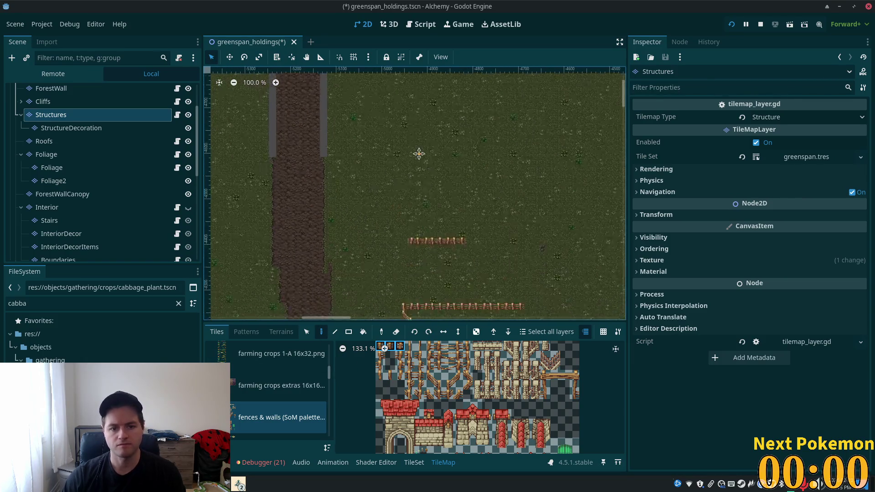
scroll(367, 170, "up", 3)
key("s")
scroll(387, 222, "up", 3)
mouse_move(393, 104)
left_mouse_down()
mouse_move(410, 319)
mouse_move(409, 305)
left_mouse_up()
Paint the copied fence column as a vertical line running north from the short fence
scroll(344, 189, "up", 5)
scroll(344, 190, "left", 2)
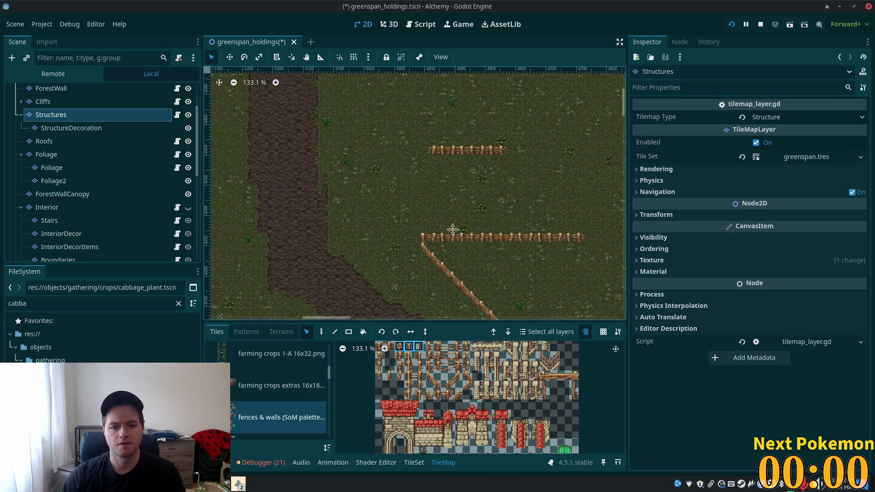
left_click(321, 331)
left_click_drag(412, 164, 419, 73)
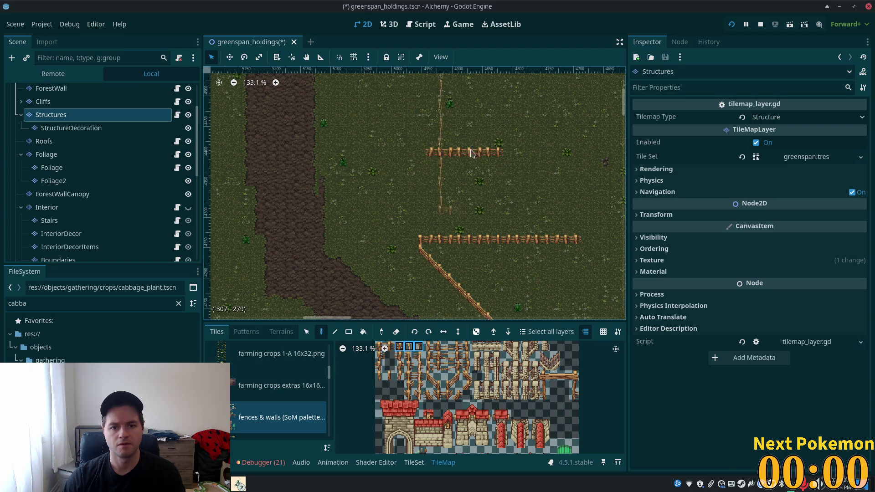
Copy the long lower fence row as a pattern and return to Paint to stamp it
scroll(424, 114, "up", 3)
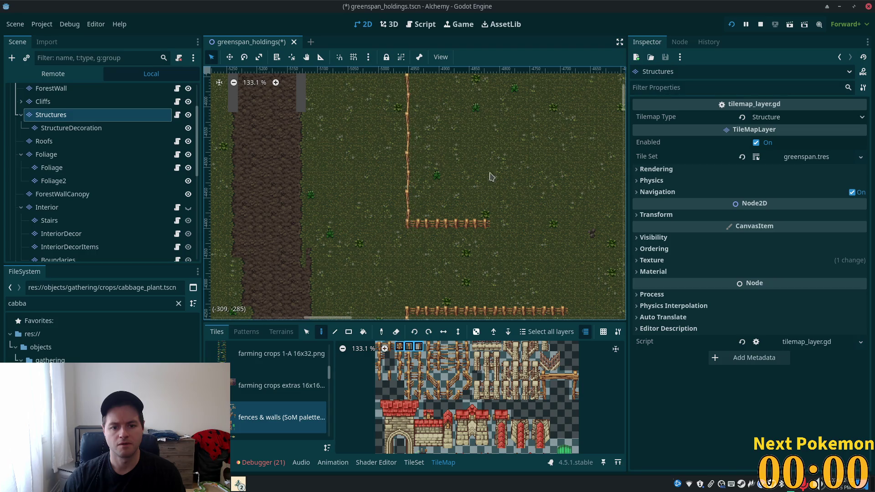
scroll(410, 191, "right", 3)
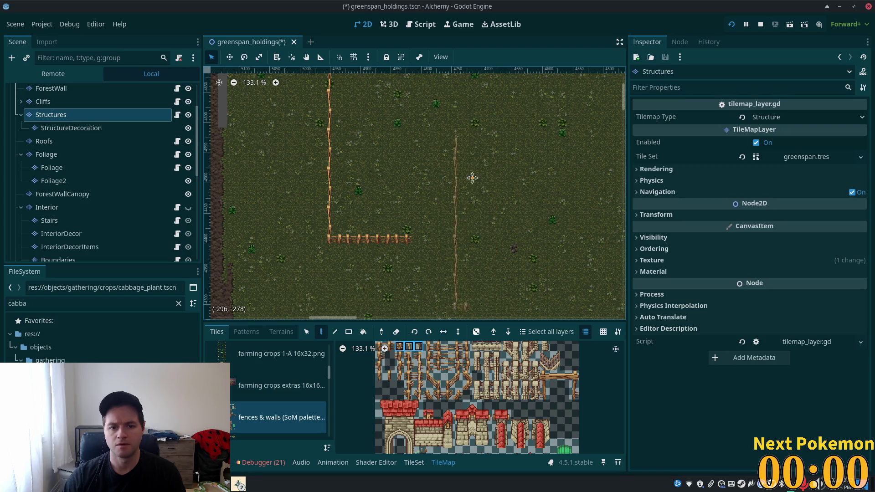
scroll(474, 159, "down", 4)
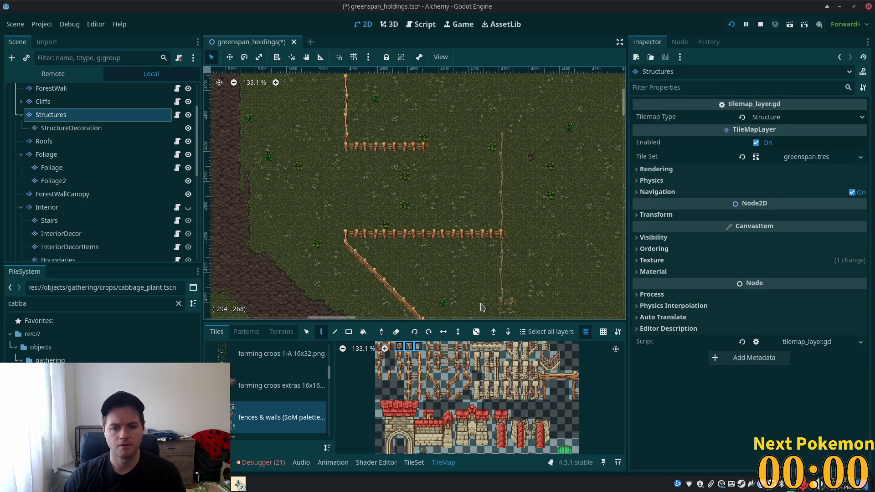
scroll(477, 262, "down", 3)
scroll(478, 262, "up", 5)
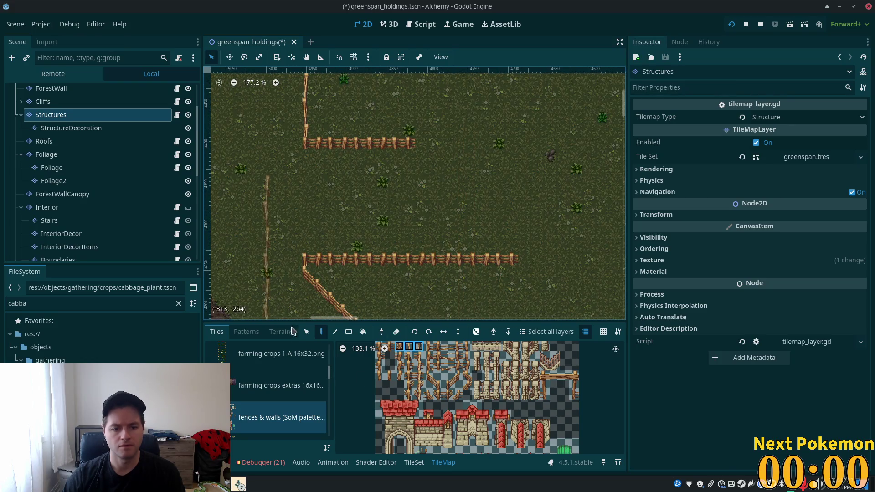
left_click(306, 332)
mouse_move(314, 256)
left_mouse_down()
mouse_move(526, 266)
mouse_move(514, 263)
left_mouse_up()
left_click(321, 332)
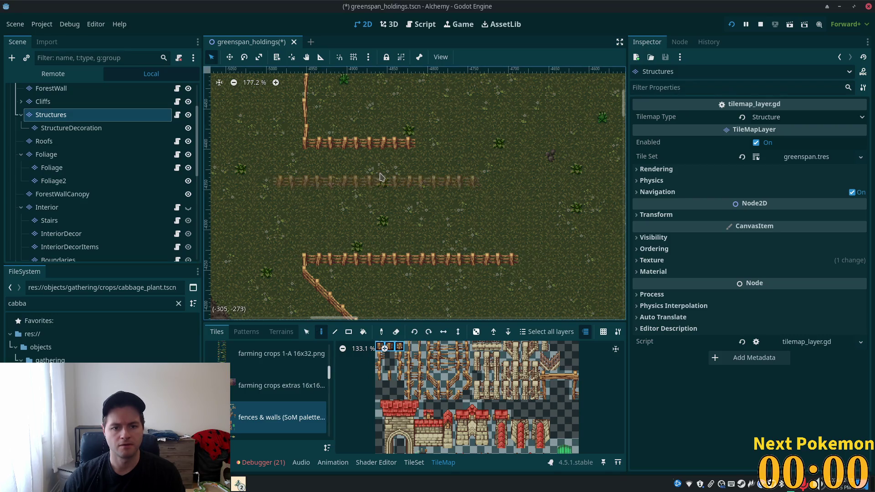
scroll(414, 119, "down", 3)
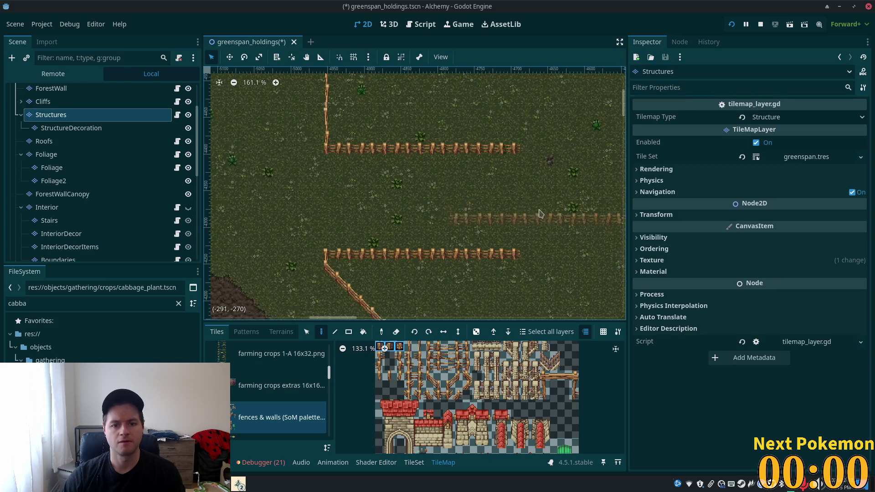
scroll(414, 118, "down", 15)
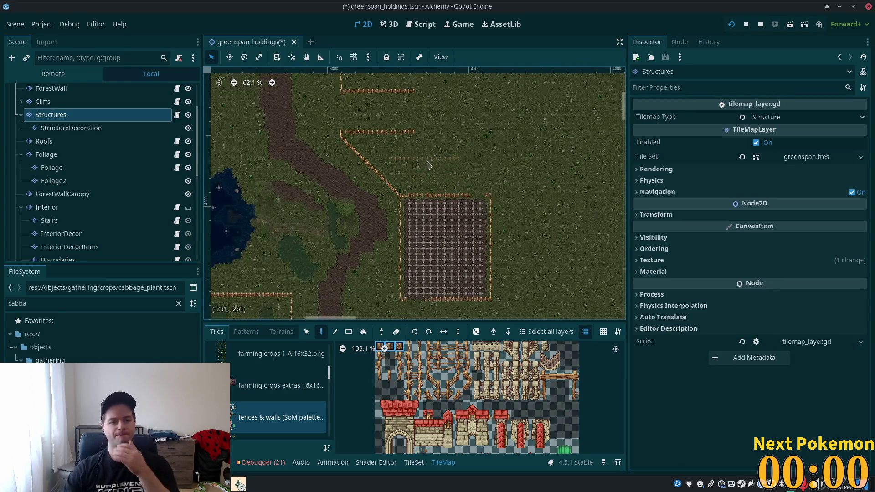
scroll(414, 177, "down", 10)
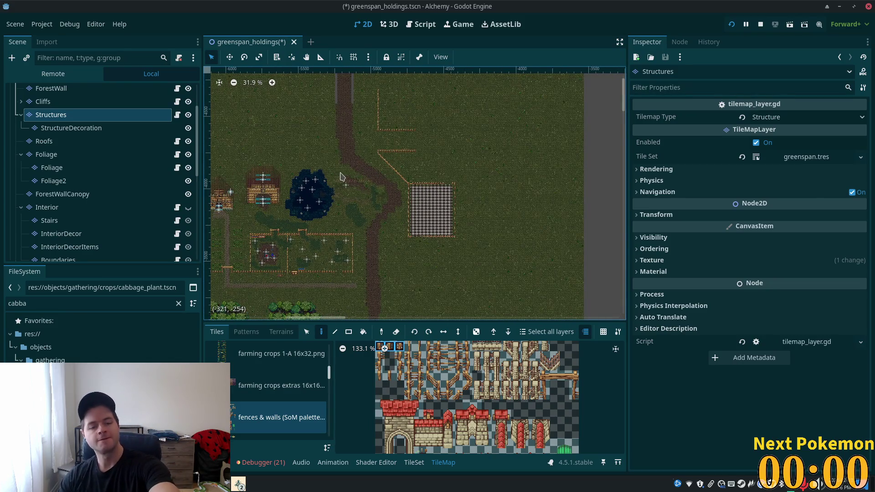
scroll(298, 148, "down", 8)
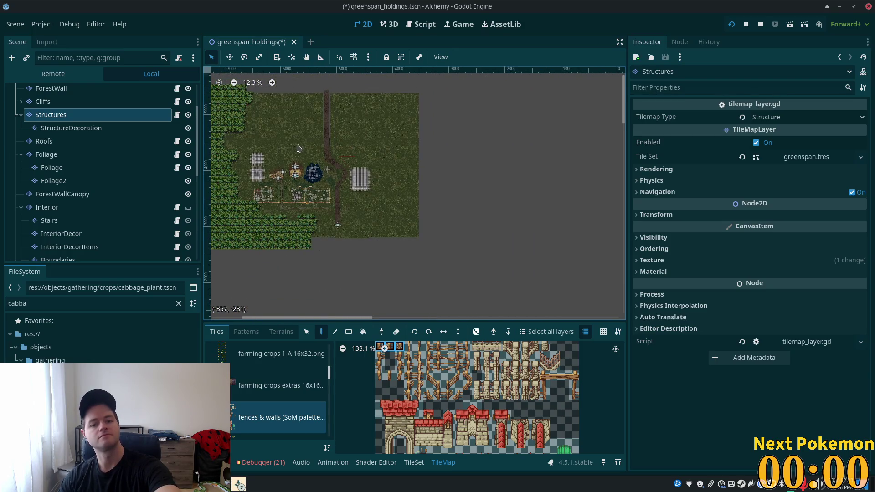